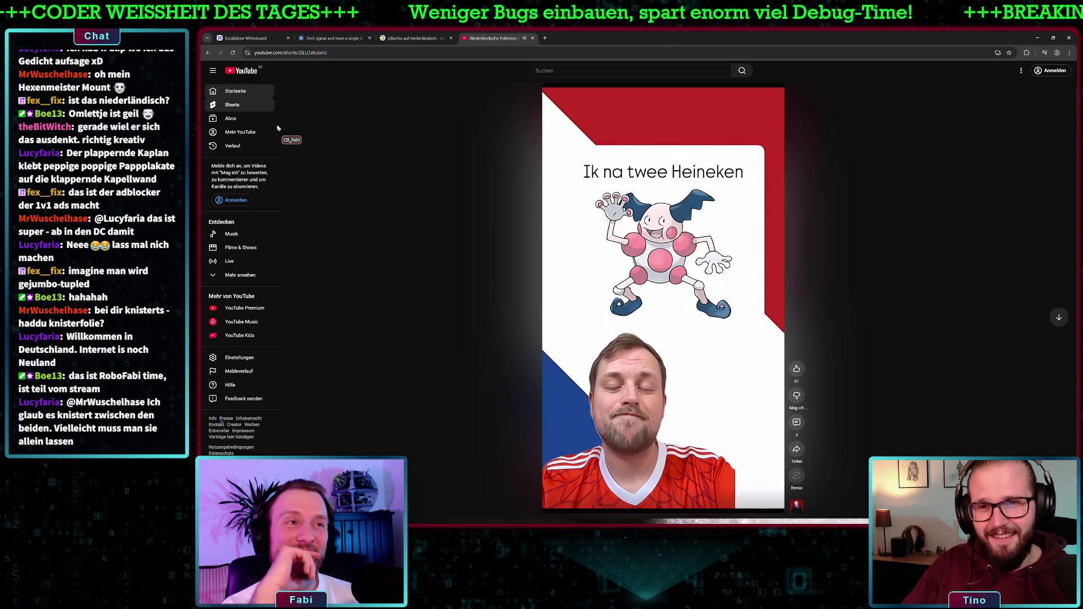
# Step: Close the YouTube Short tab to return to the Google results for 'pikachu auf niederländisch'
pyautogui.click(532, 39)
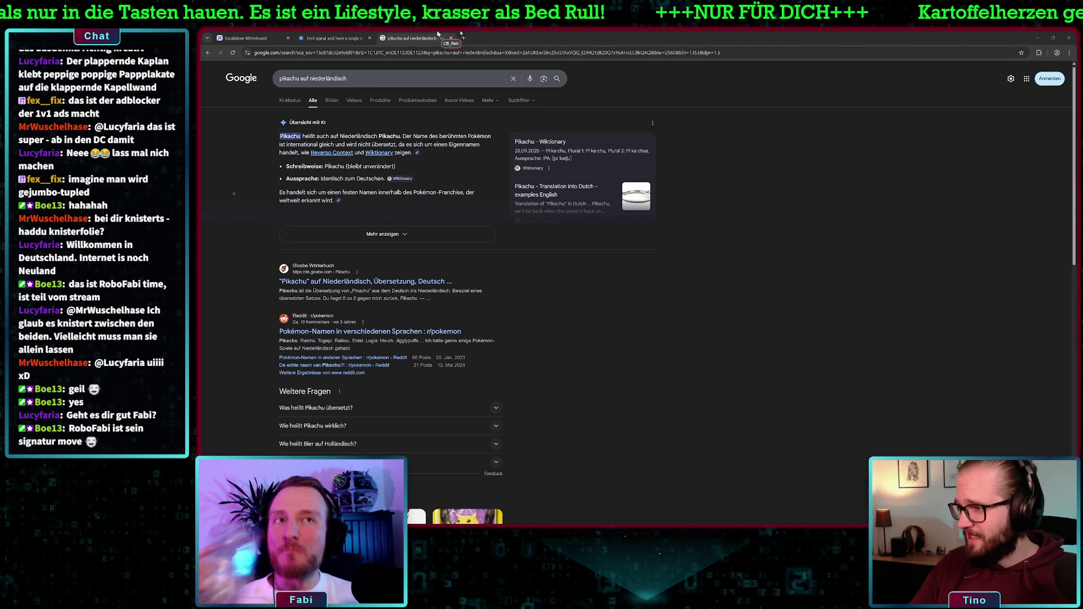
# Step: Open youtube.de in a new tab and search for 'gummibärenbande niederländisch' using the top suggestion
pyautogui.hotkey('ctrl', 't')
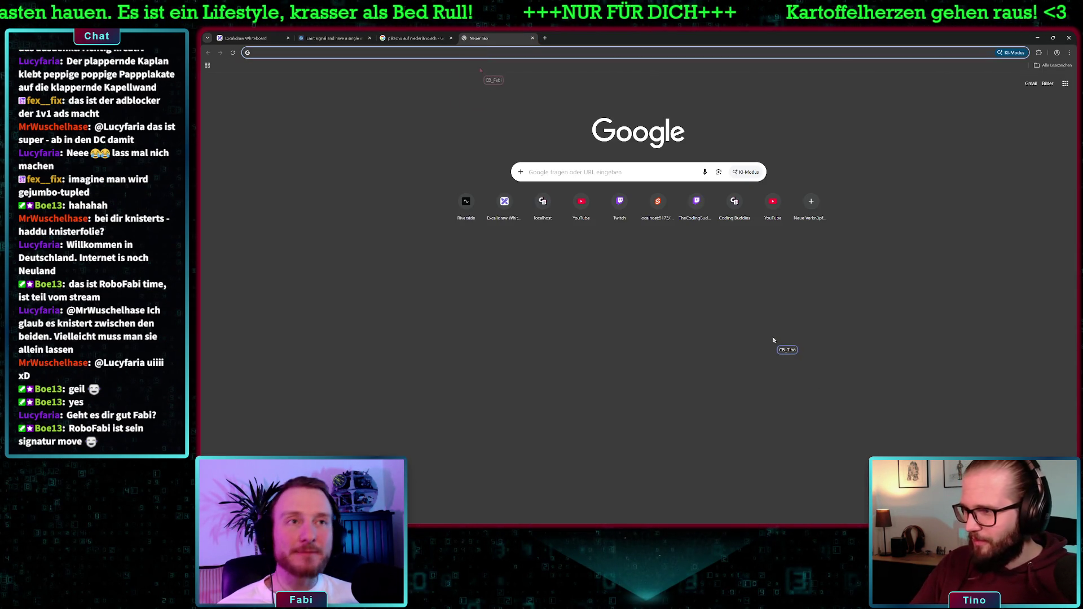
pyautogui.write('youtube.de')
pyautogui.press('Return')
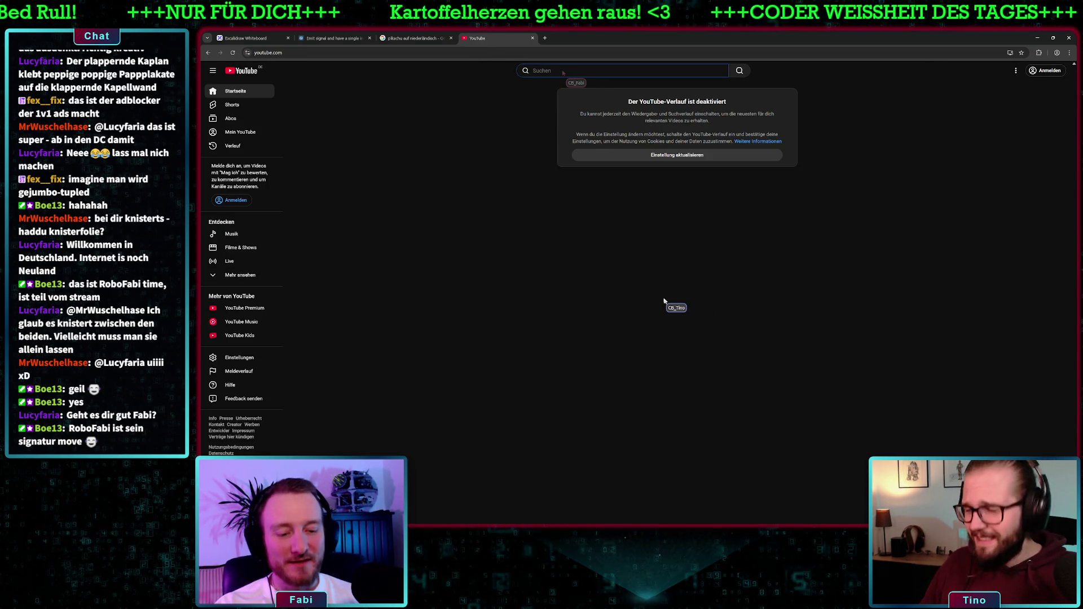
pyautogui.write('holl')
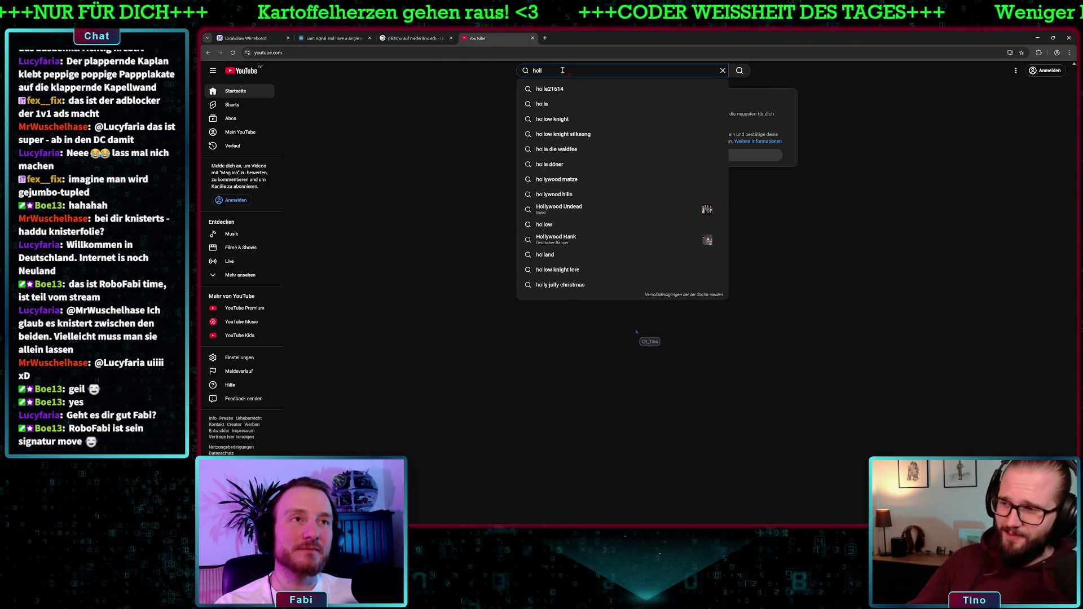
pyautogui.press('BackSpace')
pyautogui.press('BackSpace')
pyautogui.press('BackSpace')
pyautogui.write('niederländisch')
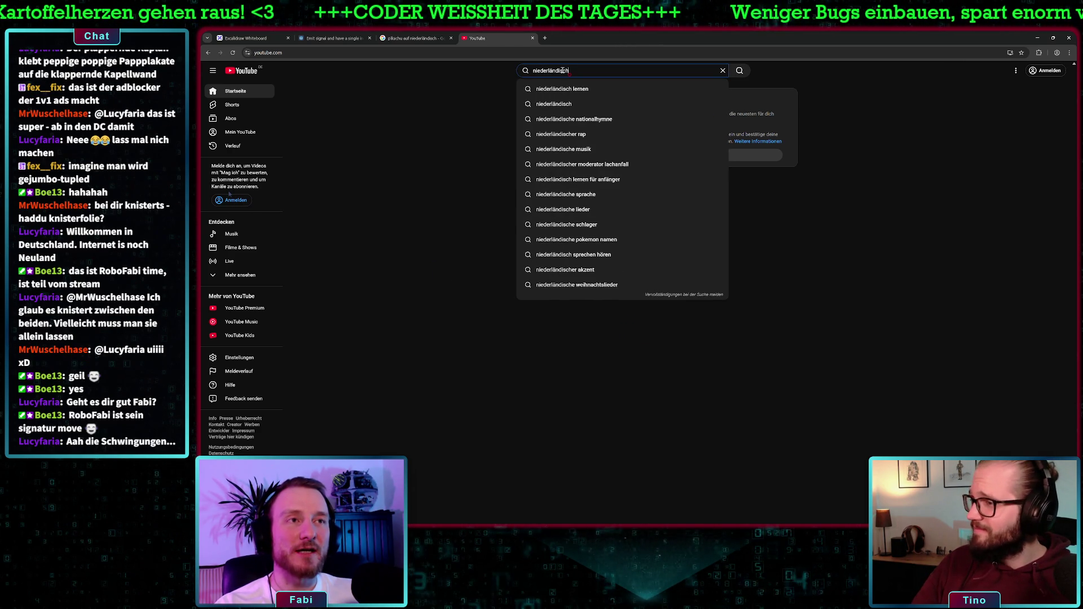
pyautogui.write(' gummibären')
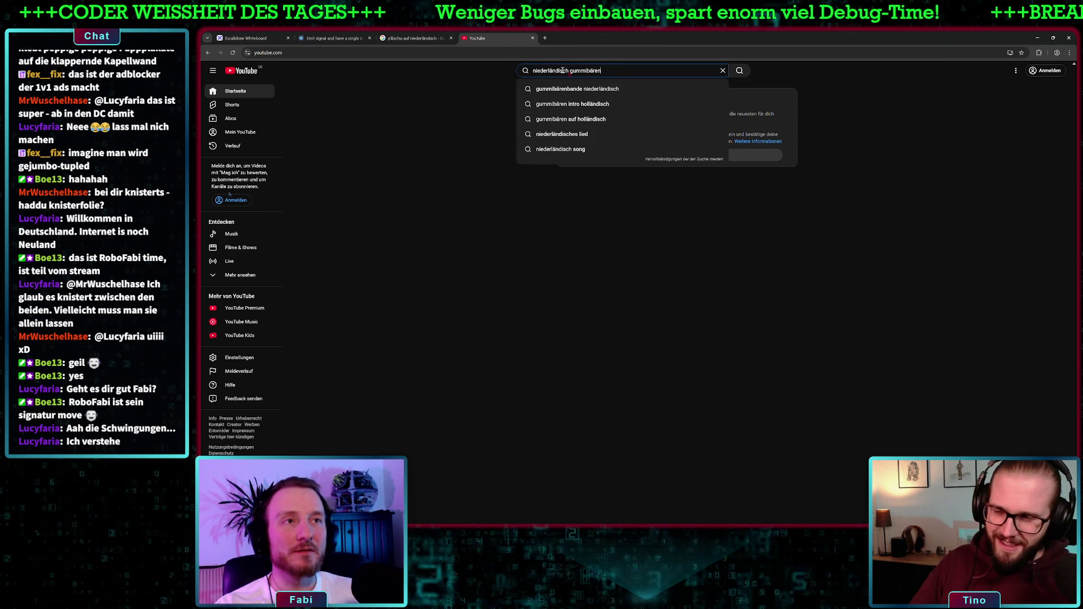
pyautogui.press('Down')
pyautogui.press('Return')
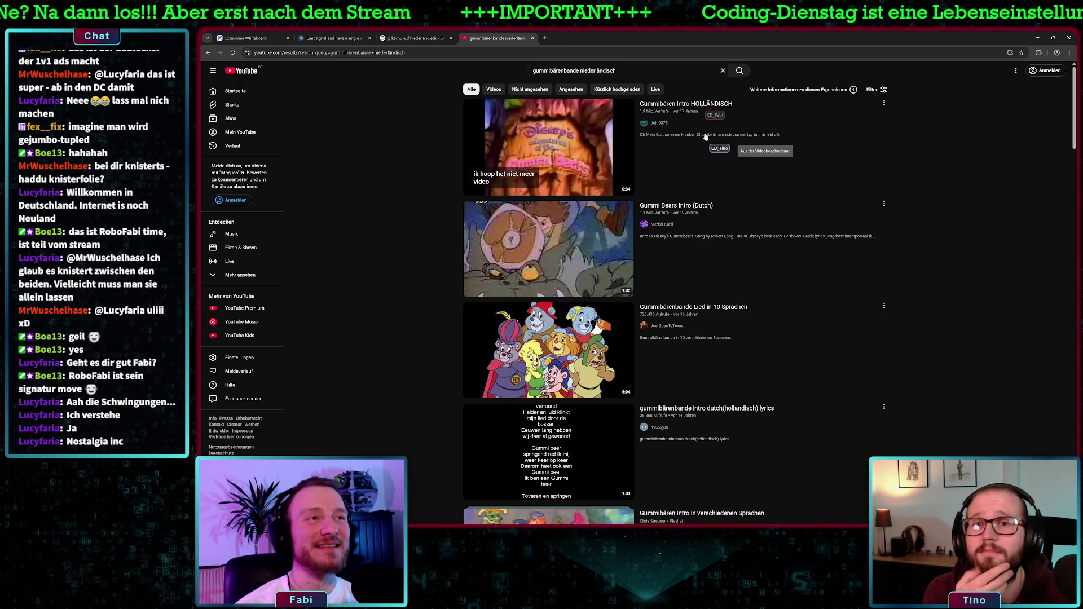
# Step: Open the 'Gummibären Intro HOLLÄNDISCH' video, muting and skipping the ad before it
pyautogui.click(624, 159)
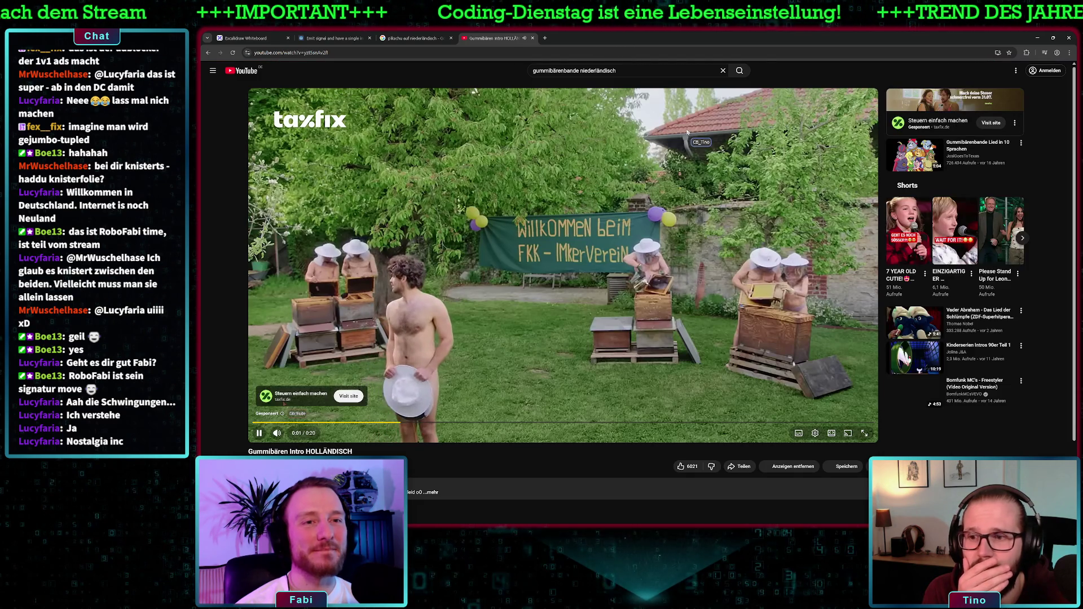
pyautogui.click(277, 433)
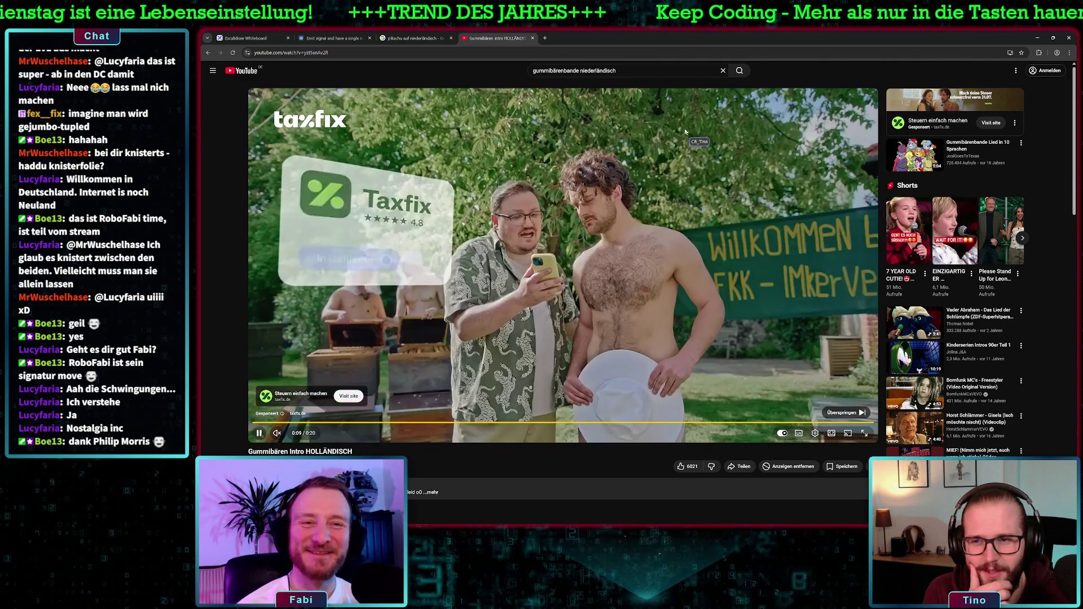
pyautogui.click(846, 412)
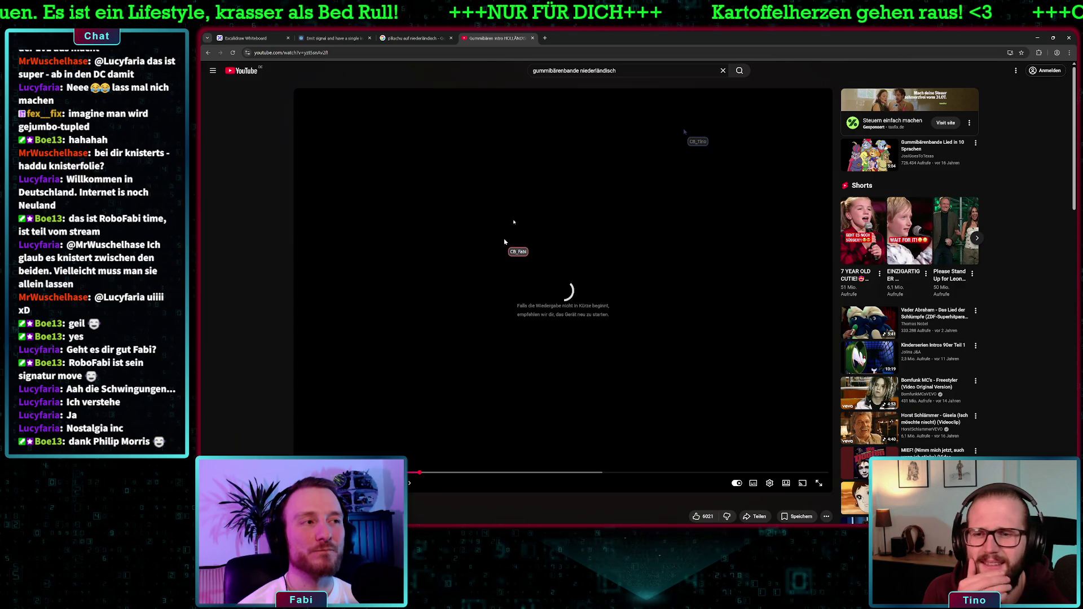
# Step: Close the video's tab so the Gummibären intro plays in a separate window over Google
pyautogui.click(342, 52)
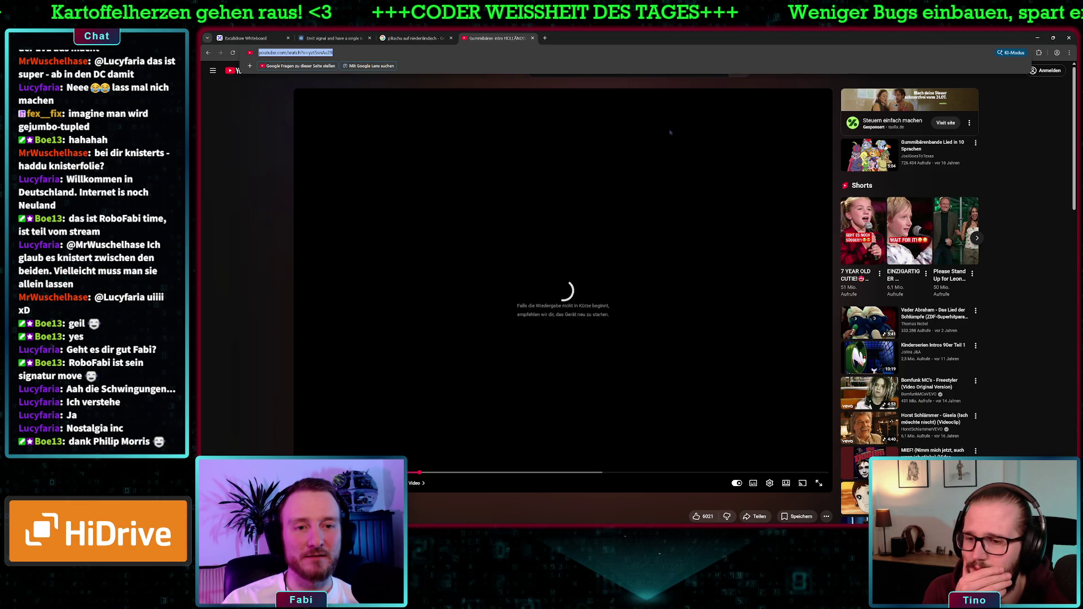
pyautogui.click(670, 132)
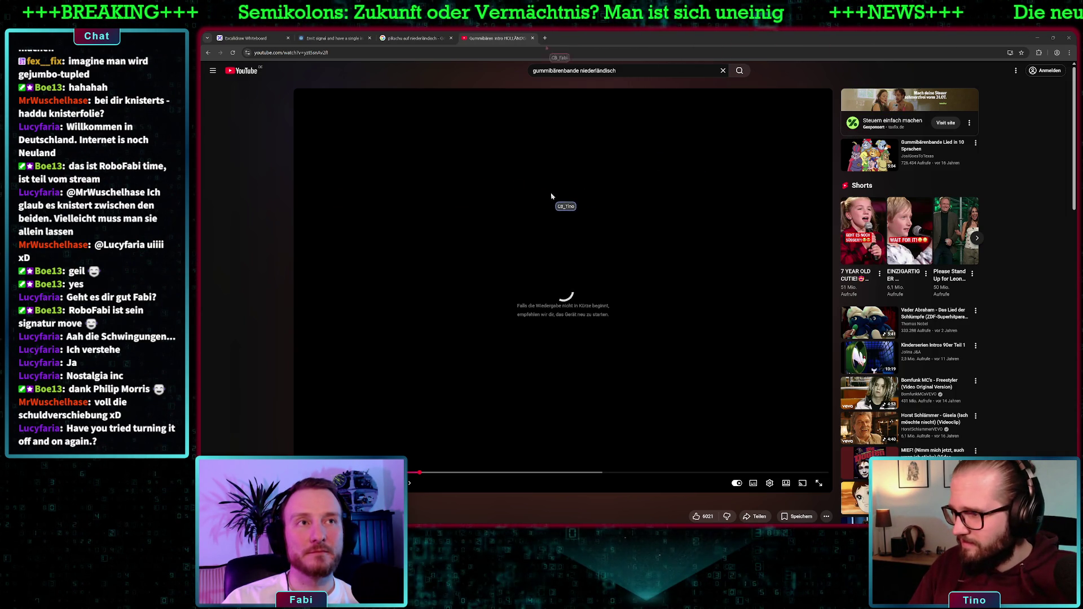
pyautogui.click(534, 38)
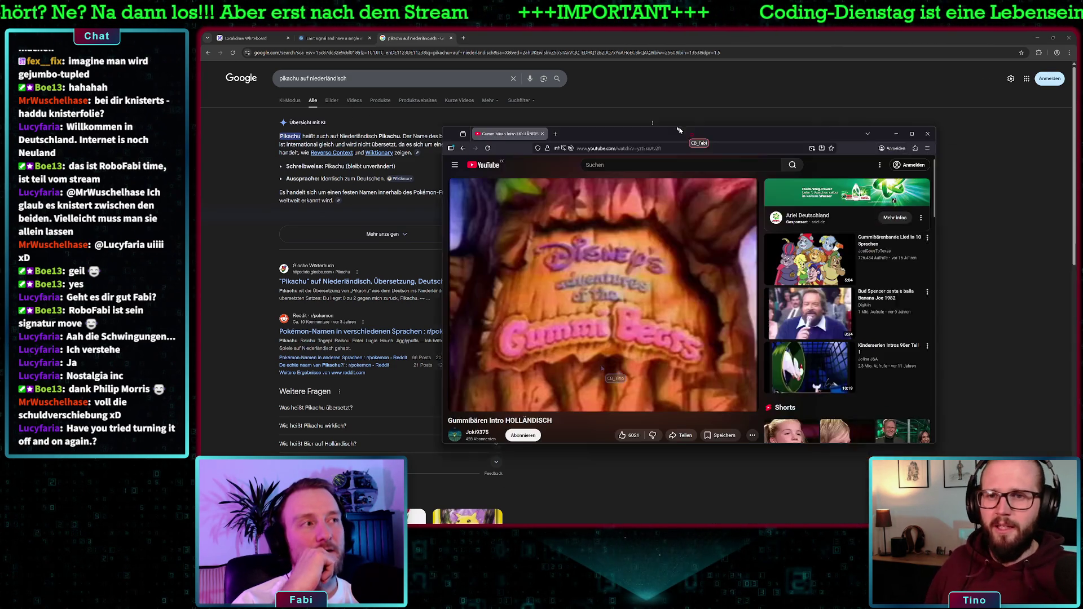
# Step: Maximize the floating video window so the Gummi Bears intro fills the browser area
pyautogui.click(882, 121)
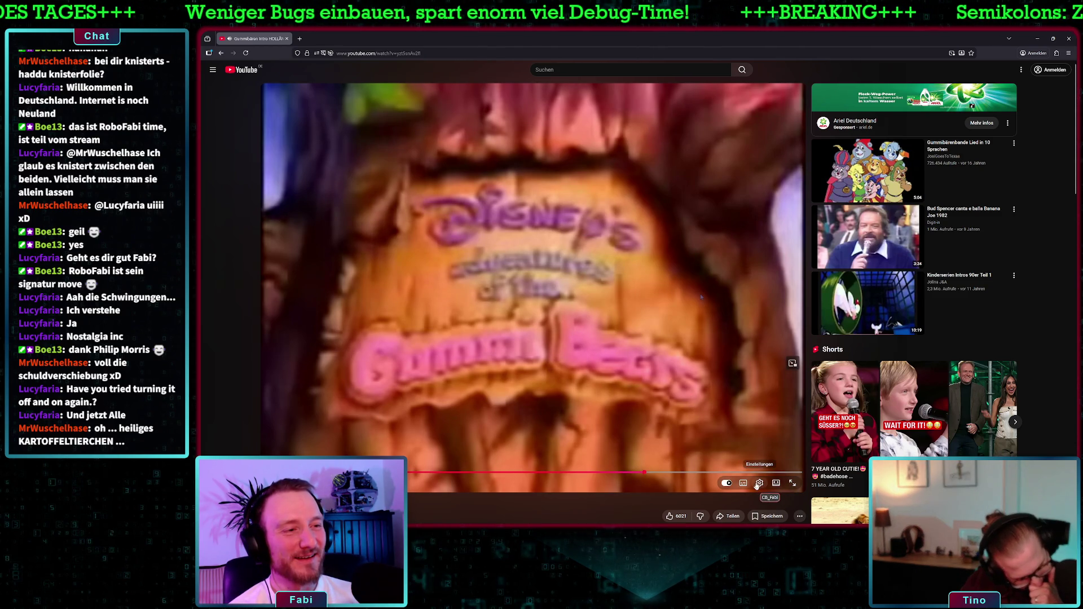
# Step: Turn on subtitles (CC) for the Gummi Bears intro video
pyautogui.click(743, 484)
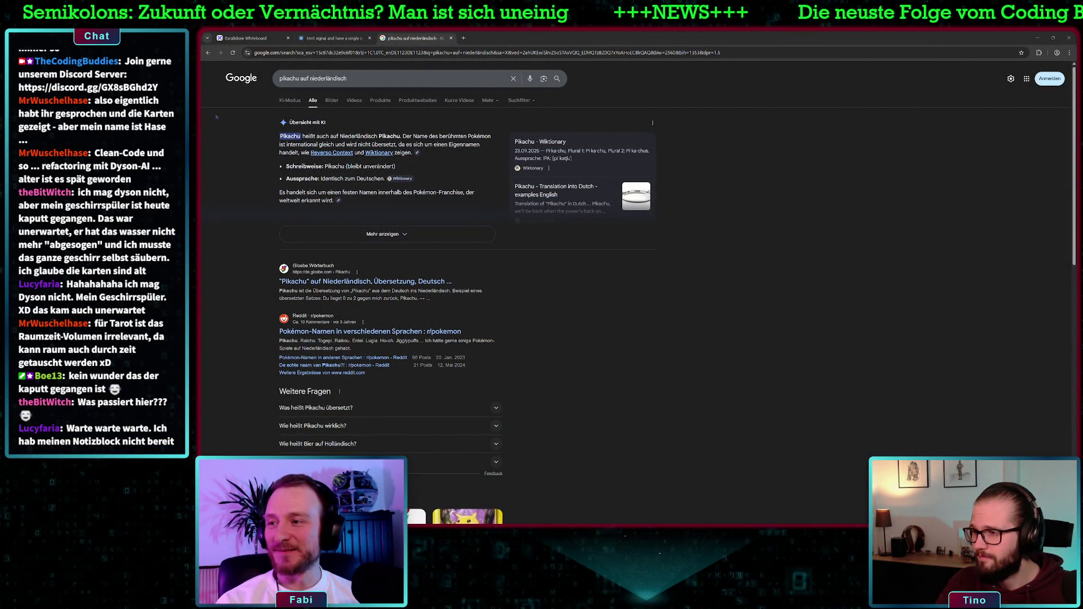
# Step: Switch from Chrome back to the Godot editor showing wall.gd
pyautogui.hotkey('alt', 'Tab')
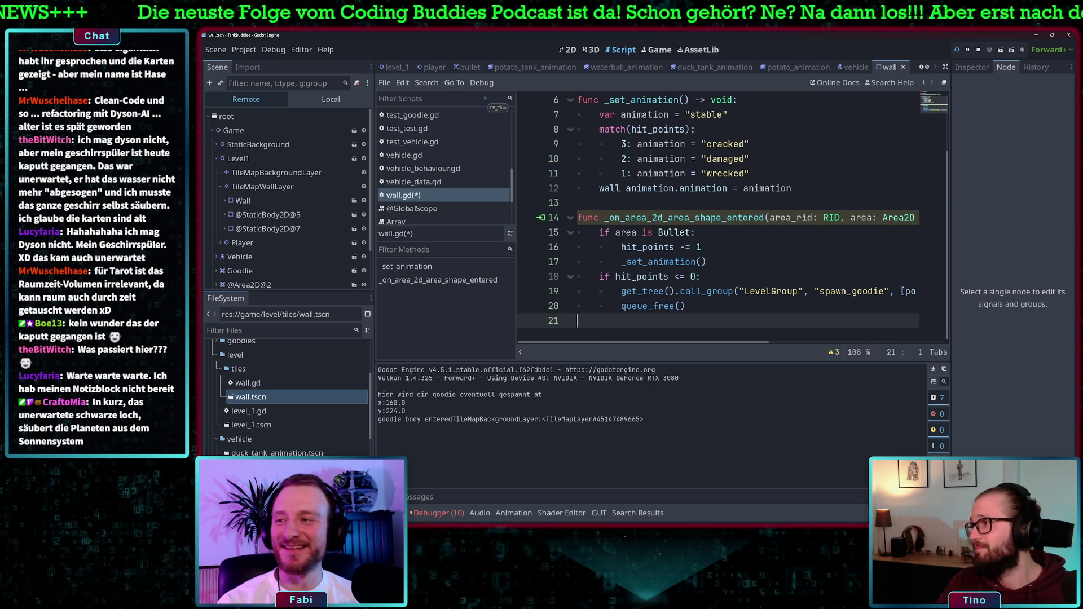
# Step: Run the tank game to test the level, then stop the debug session
pyautogui.press('F5')
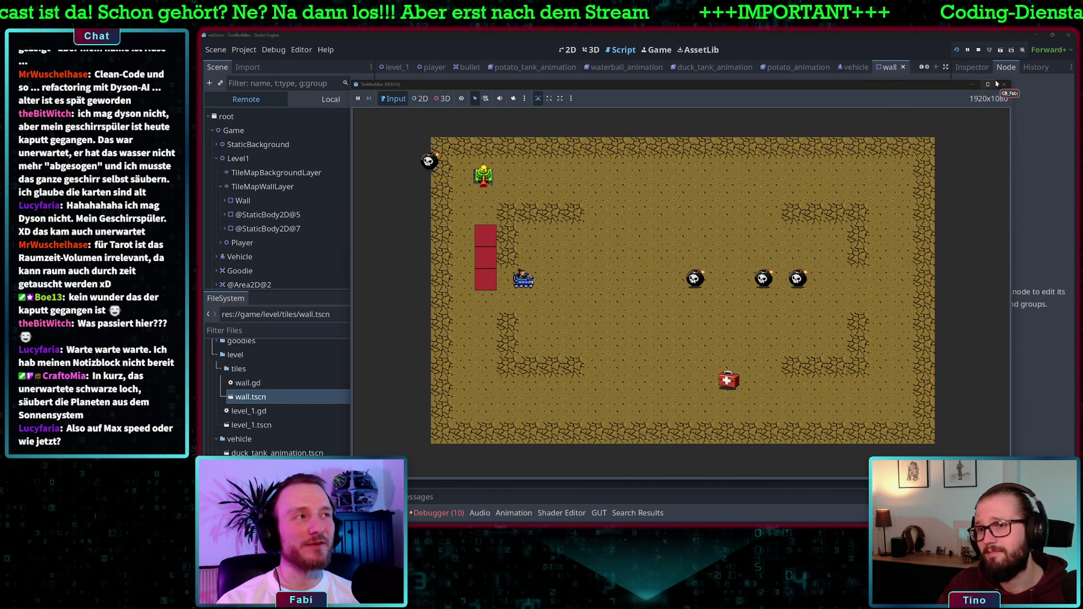
pyautogui.press('F8')
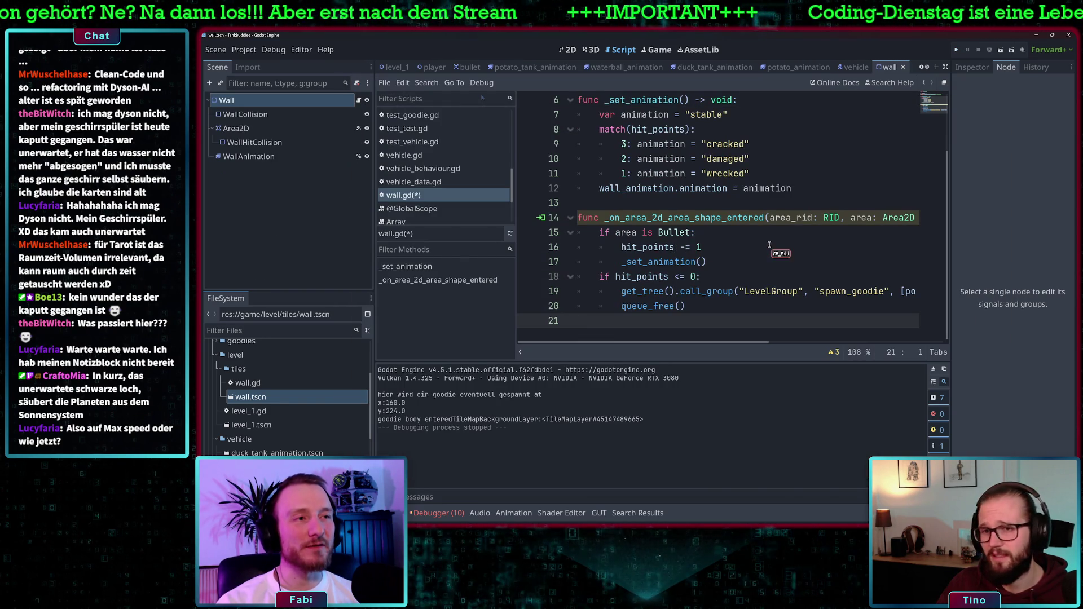
pyautogui.click(736, 251)
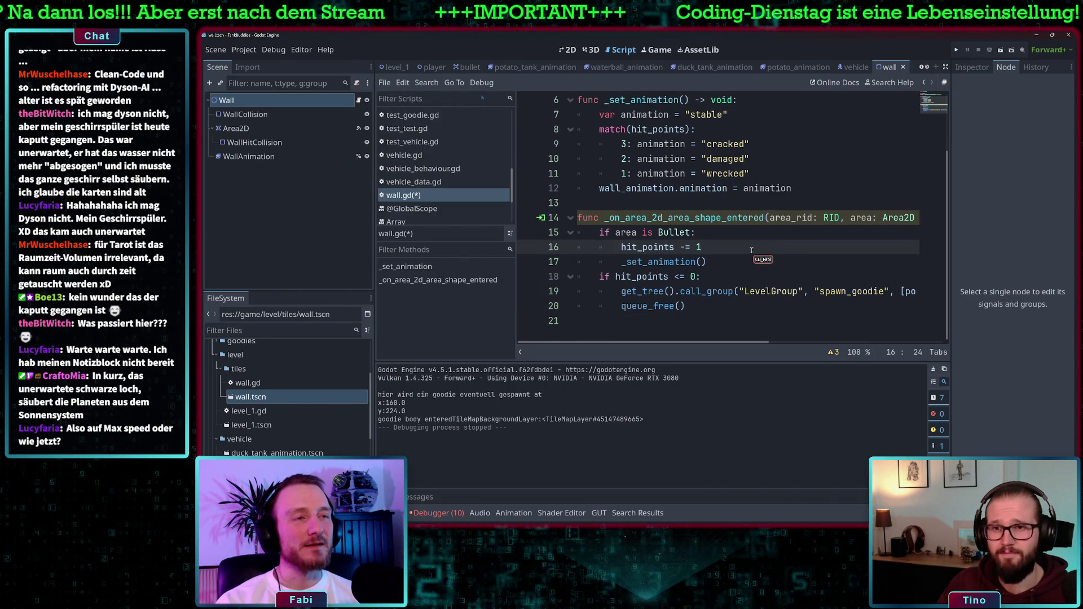
pyautogui.hscroll(3, 724, 279)
pyautogui.hscroll(2, 724, 280)
pyautogui.hscroll(-5, 711, 275)
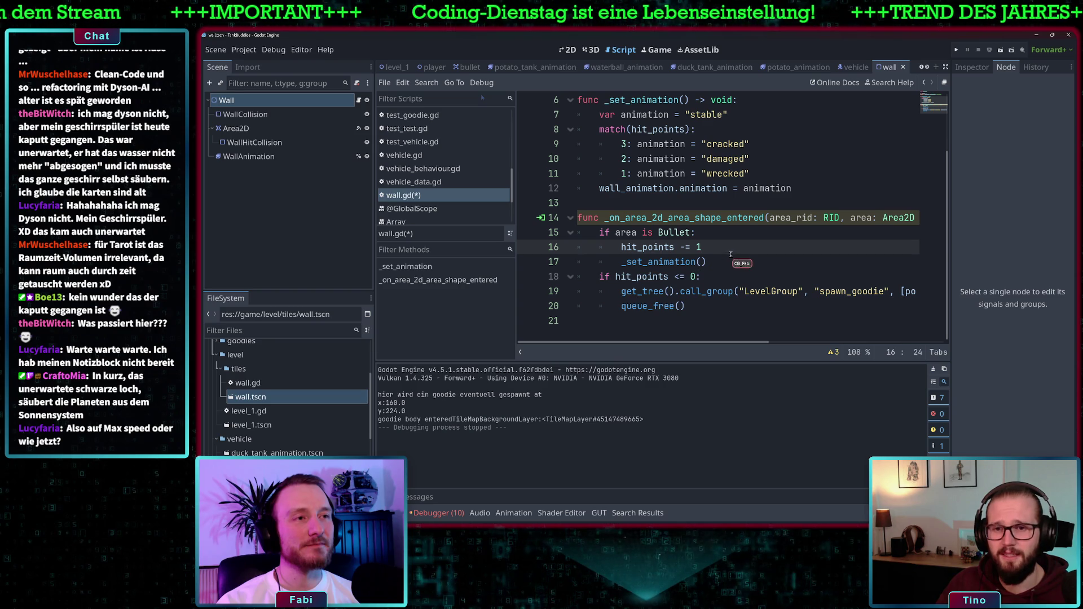
pyautogui.hscroll(3, 772, 286)
pyautogui.hscroll(3, 773, 286)
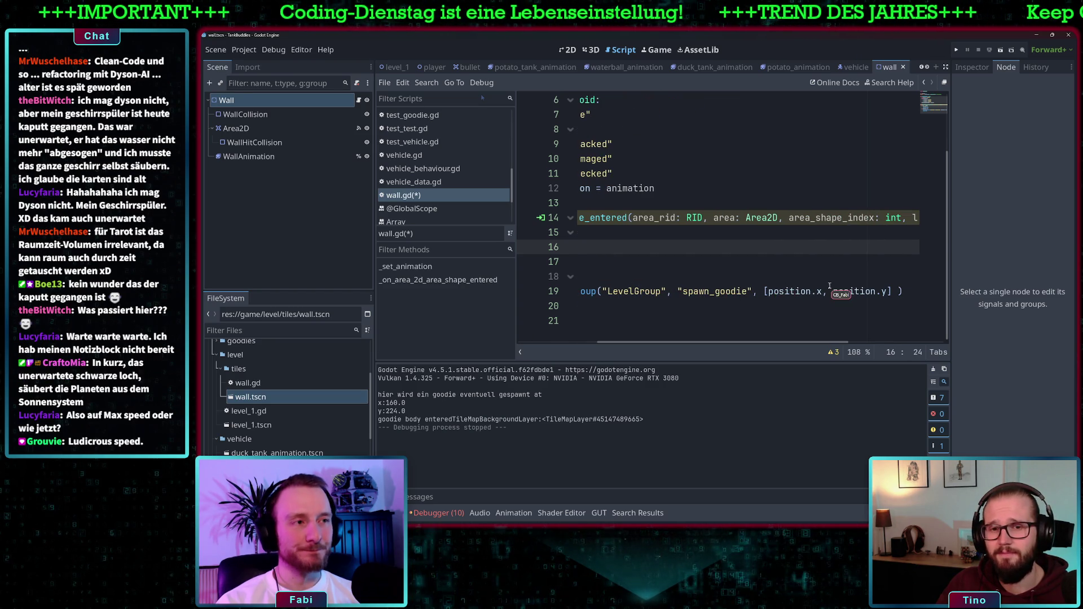
pyautogui.hscroll(-6, 818, 291)
pyautogui.scroll(2, 706, 169)
pyautogui.click(705, 130)
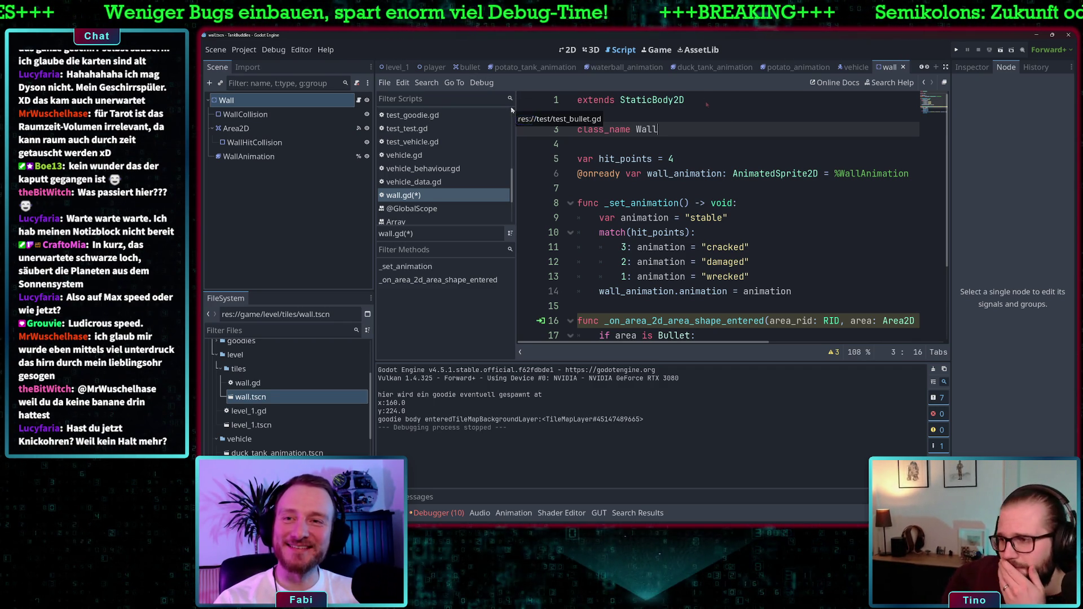
# Step: Review the wall.gd hit-point and spawn code around lines 13–15
pyautogui.click(759, 281)
pyautogui.scroll(-2, 782, 236)
pyautogui.scroll(2, 770, 238)
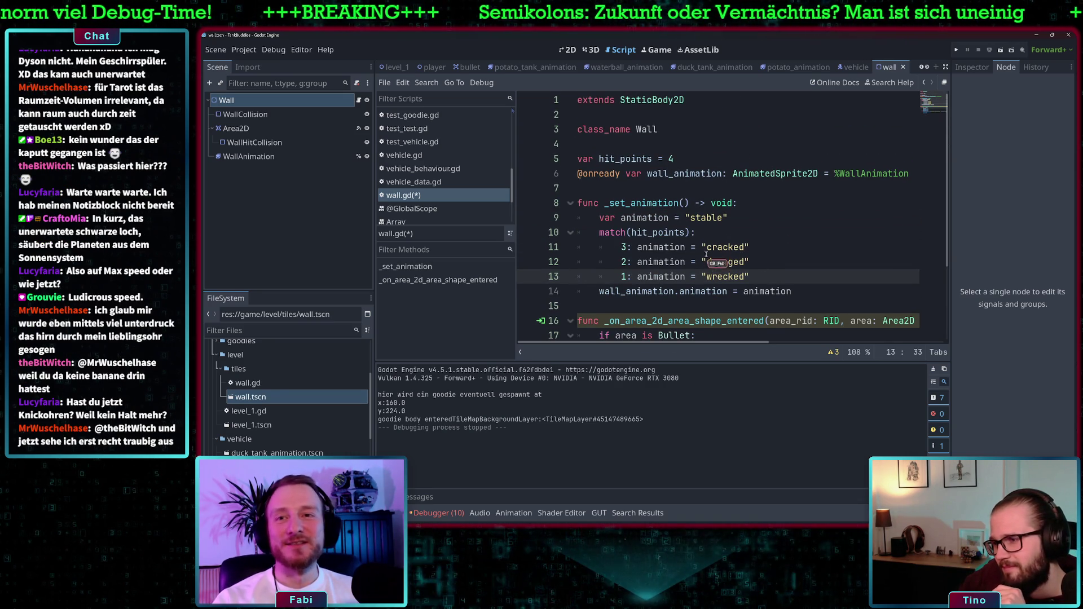
pyautogui.scroll(-2, 706, 256)
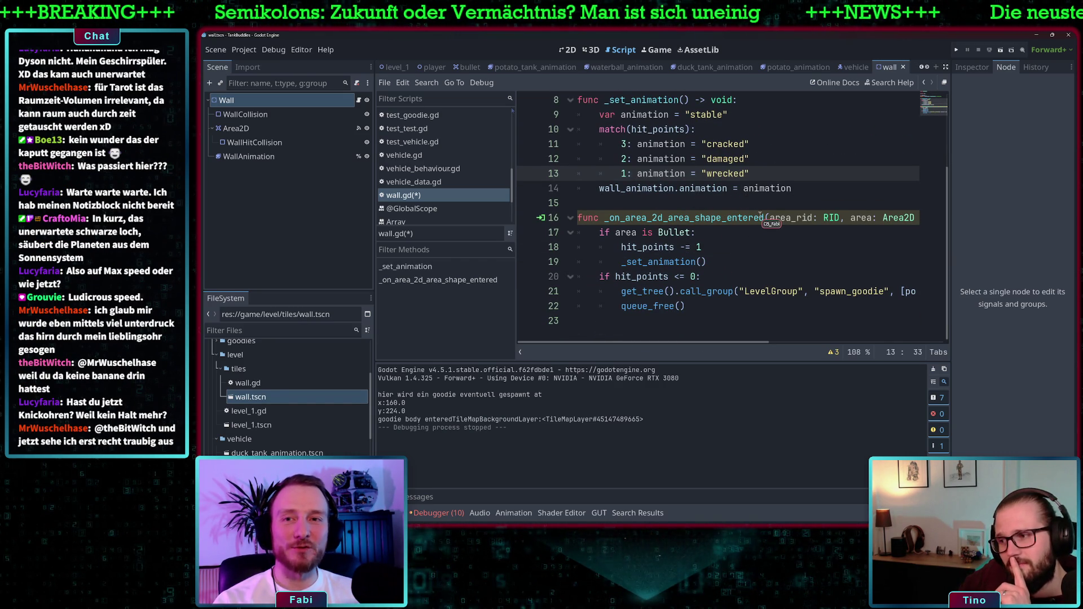
pyautogui.click(803, 202)
pyautogui.click(818, 191)
pyautogui.scroll(2, 838, 196)
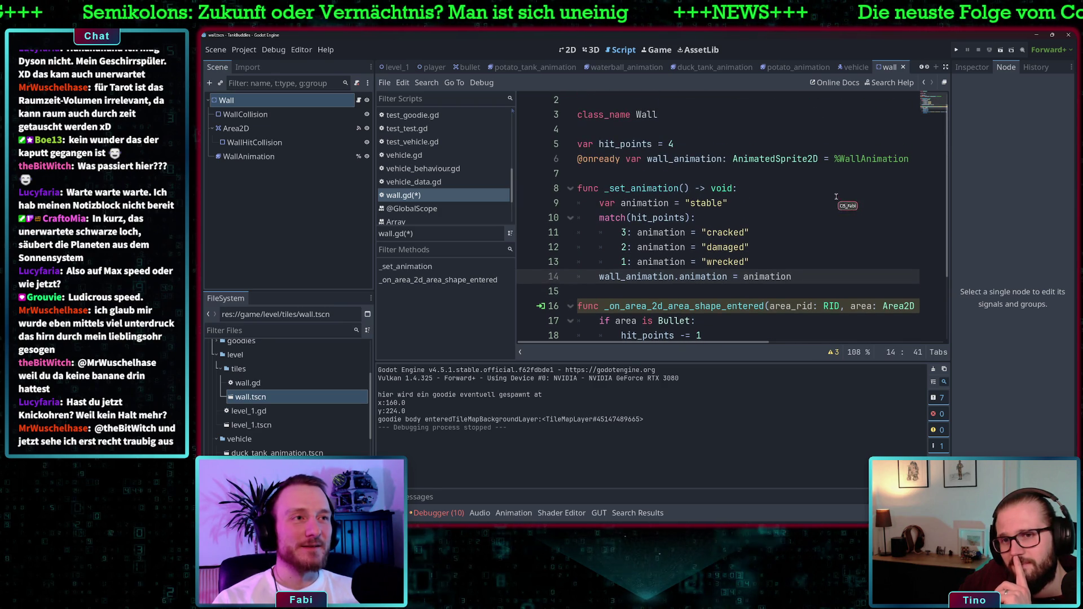
pyautogui.scroll(-2, 831, 199)
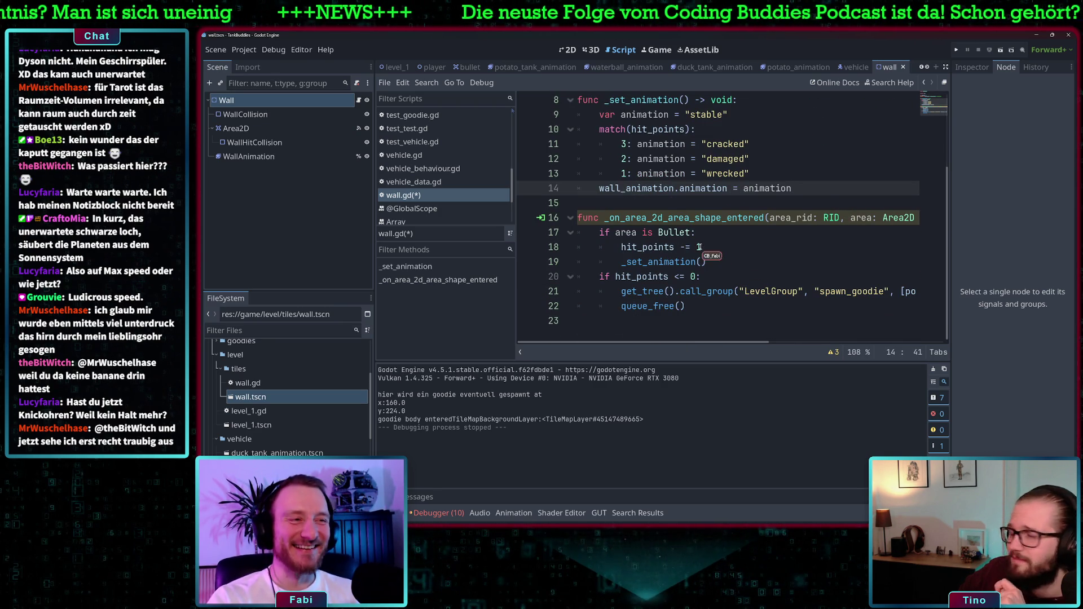
pyautogui.hscroll(5, 766, 279)
pyautogui.hscroll(-4, 846, 293)
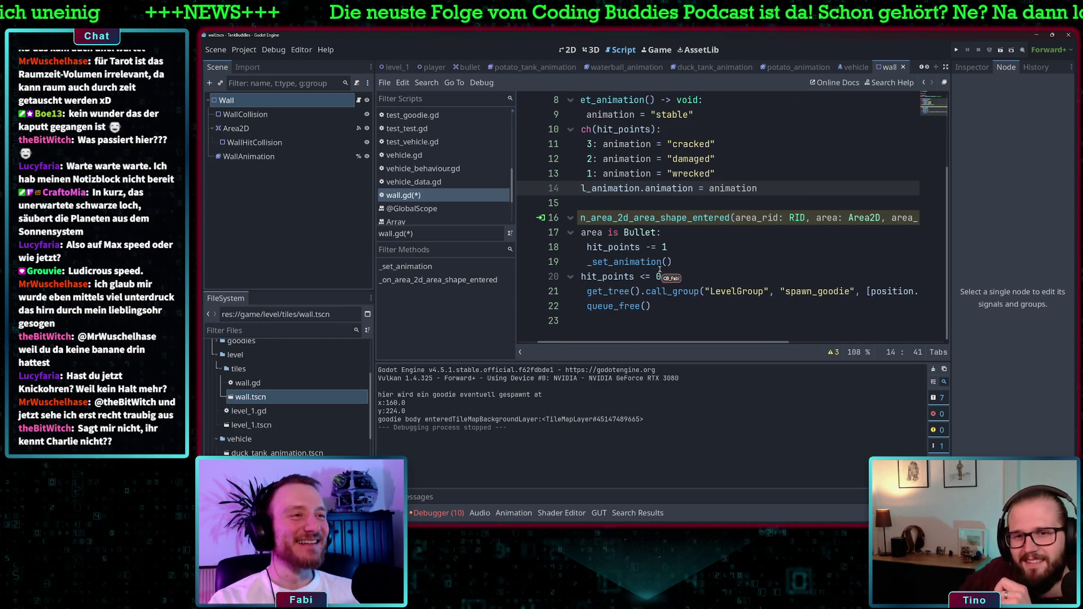
pyautogui.hscroll(-2, 660, 271)
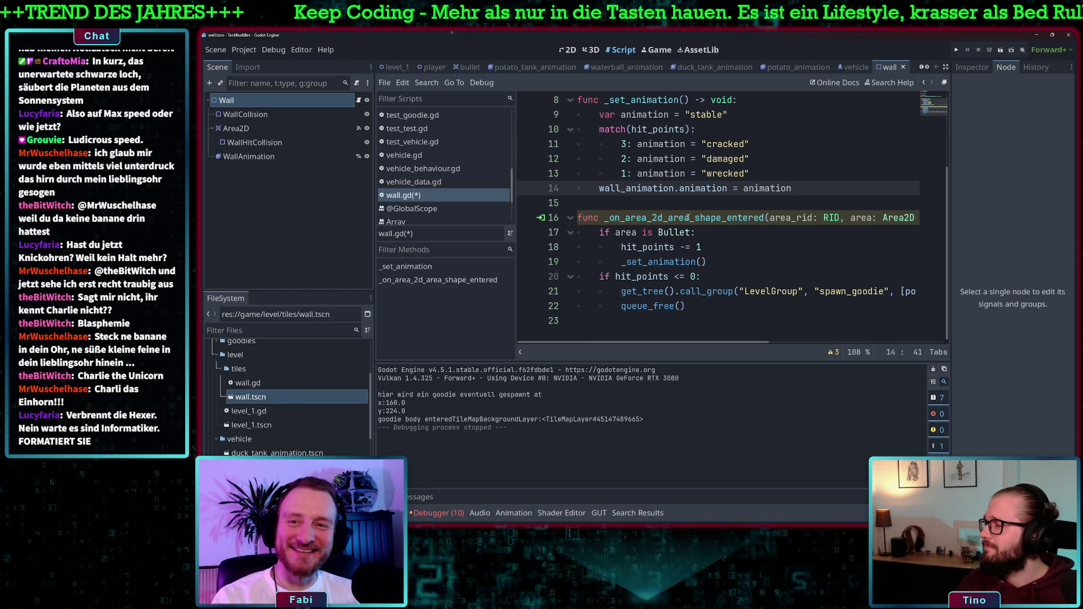
pyautogui.click(680, 205)
pyautogui.scroll(3, 666, 209)
pyautogui.scroll(-3, 632, 220)
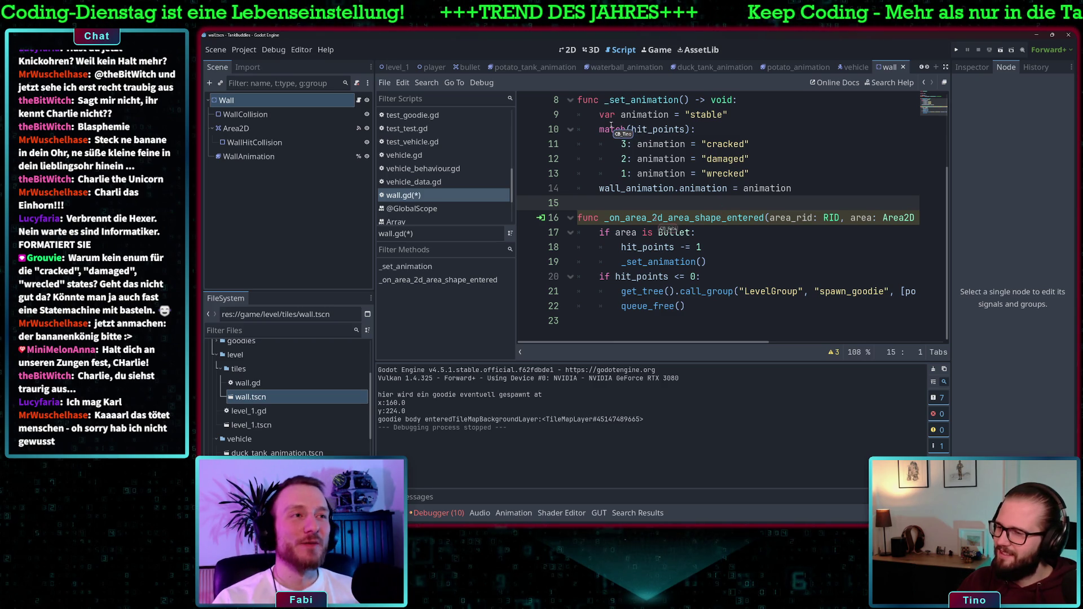
# Step: Scroll the Filter Scripts list and open level_1.gd at its spawn_goodie function
pyautogui.scroll(3, 732, 244)
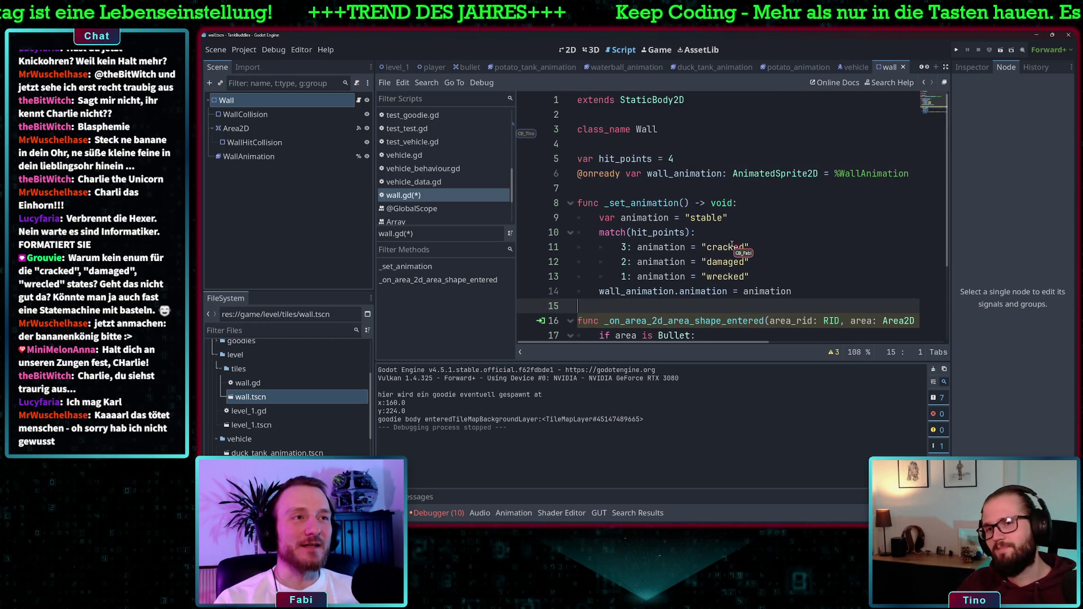
pyautogui.scroll(-3, 716, 239)
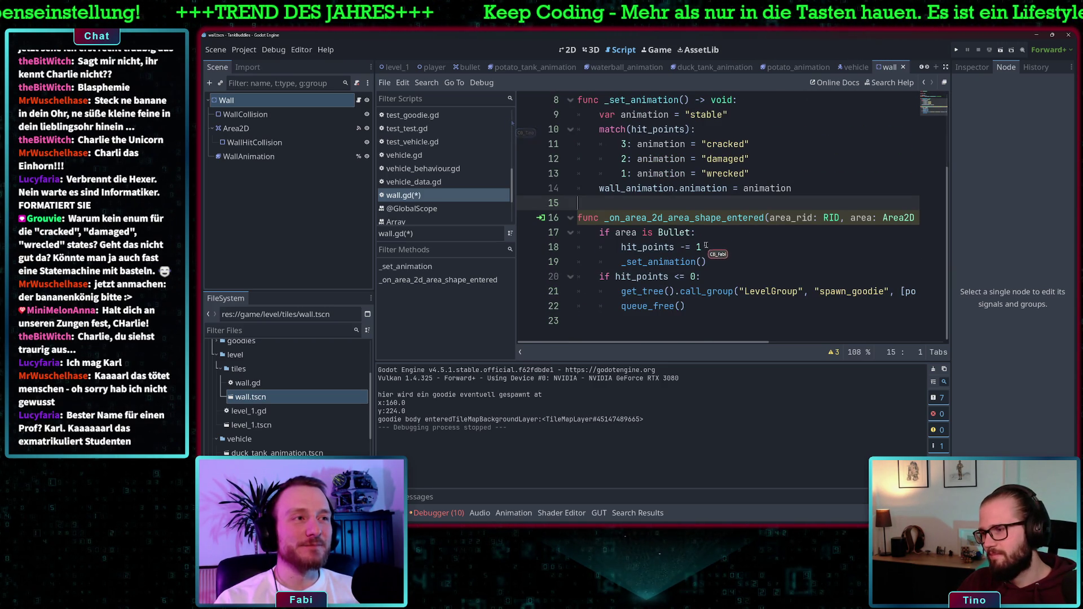
pyautogui.hscroll(10, 732, 229)
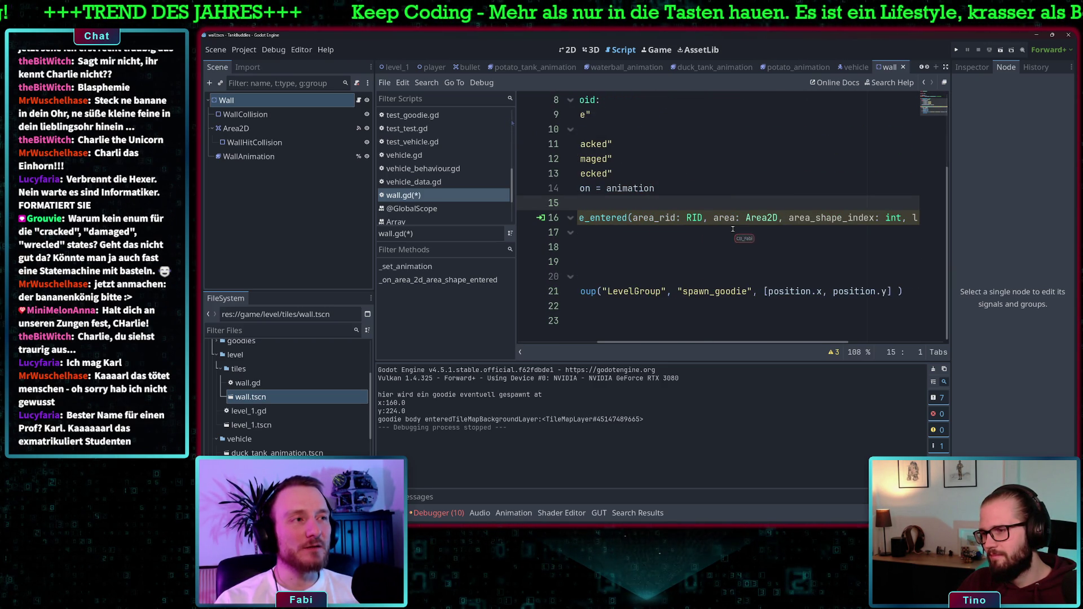
pyautogui.hscroll(-10, 733, 229)
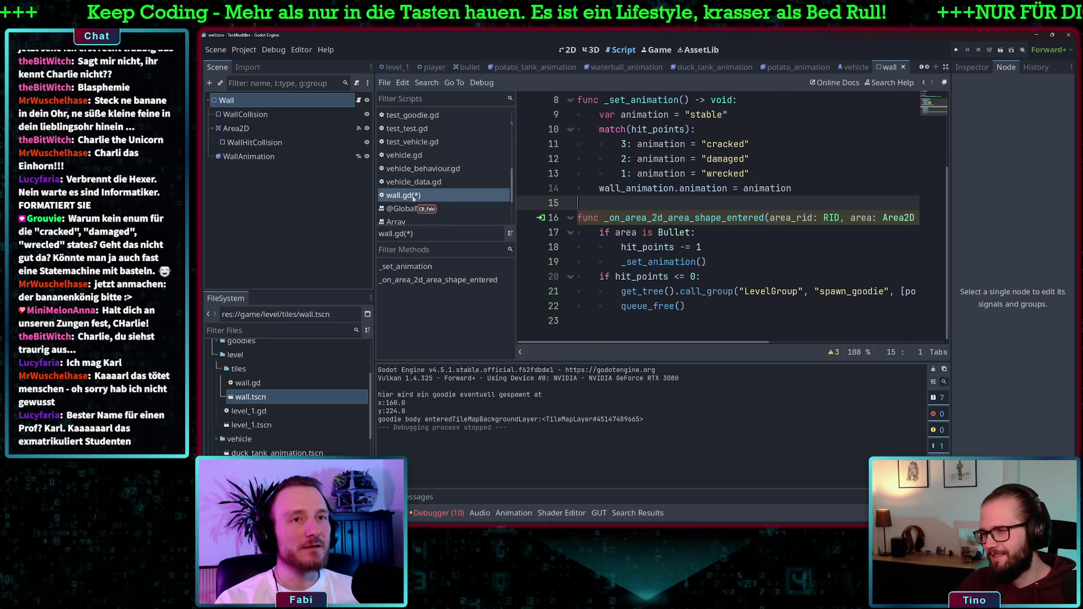
pyautogui.scroll(2, 404, 163)
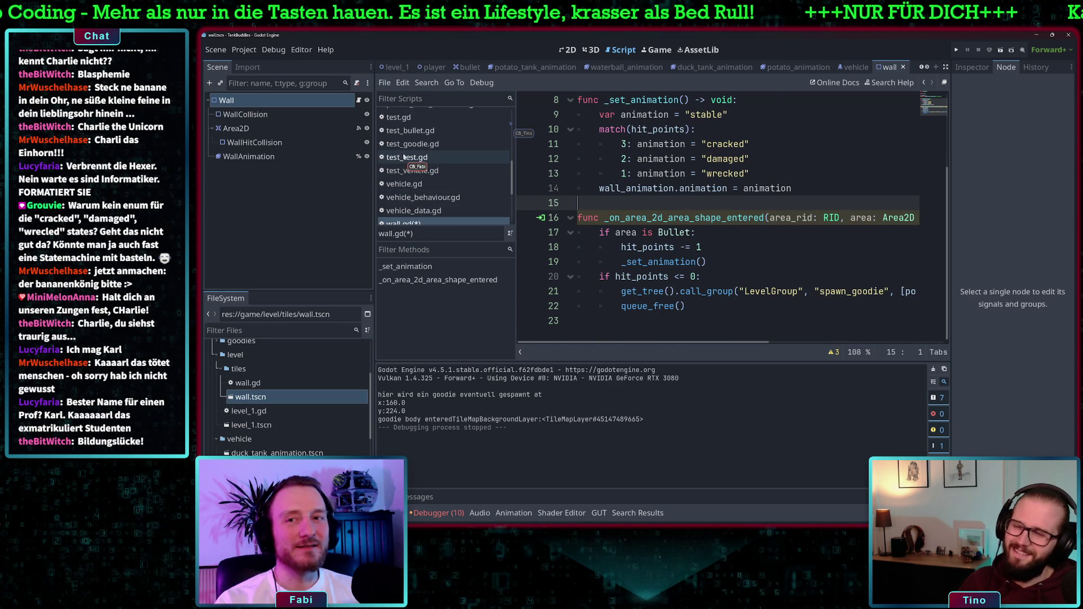
pyautogui.scroll(-3, 417, 170)
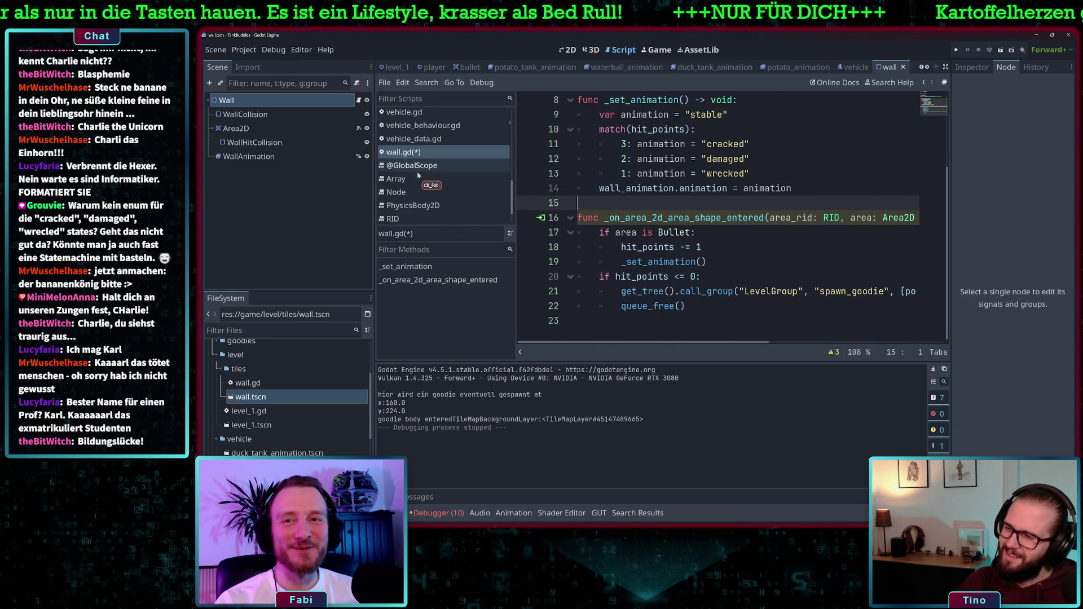
pyautogui.scroll(-2, 423, 186)
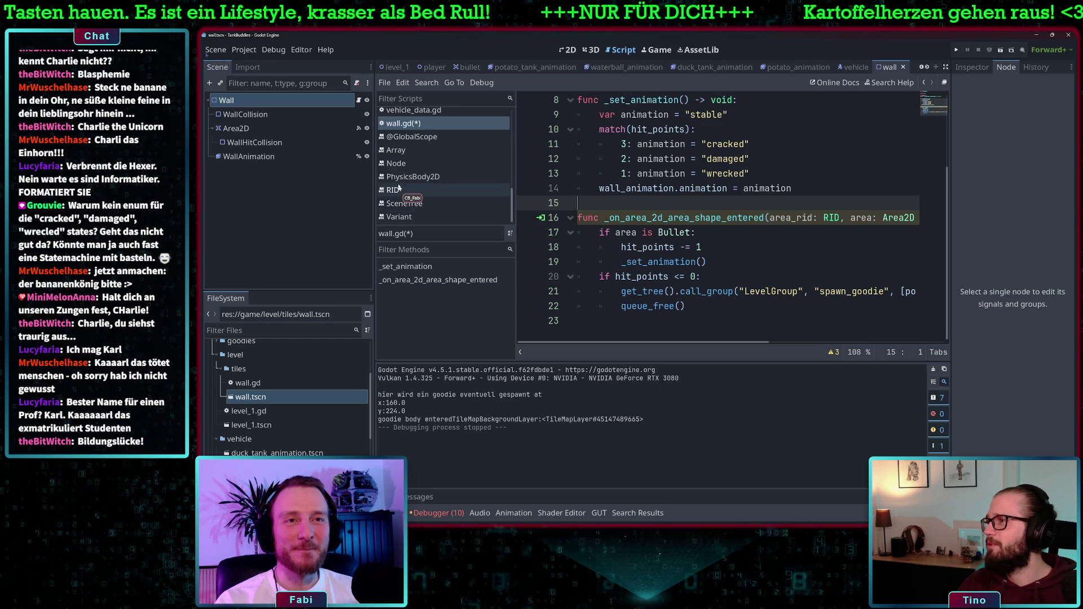
pyautogui.scroll(4, 409, 180)
pyautogui.scroll(6, 407, 176)
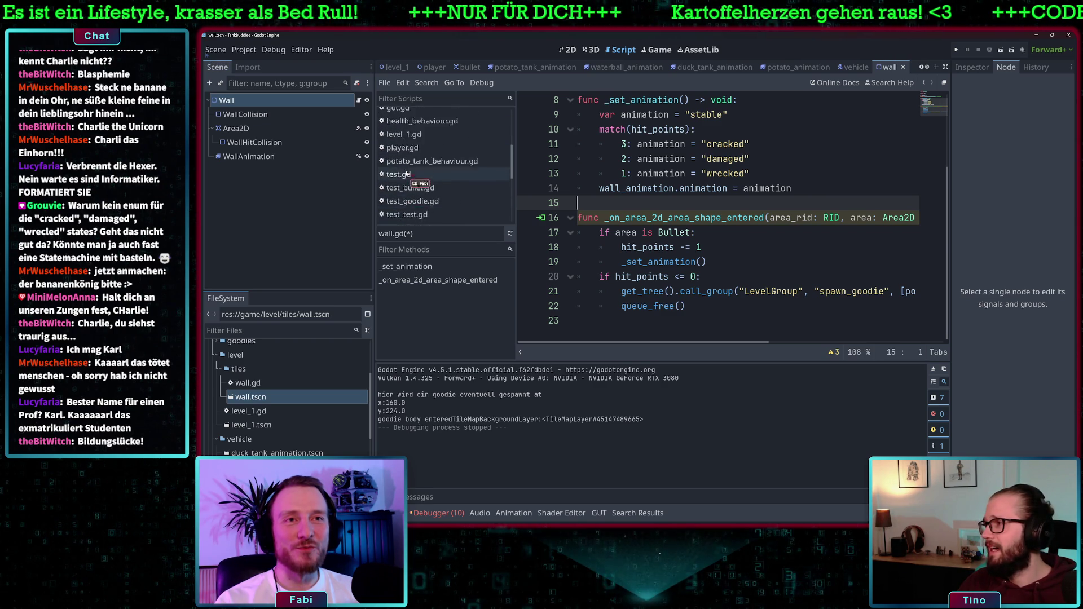
pyautogui.click(409, 177)
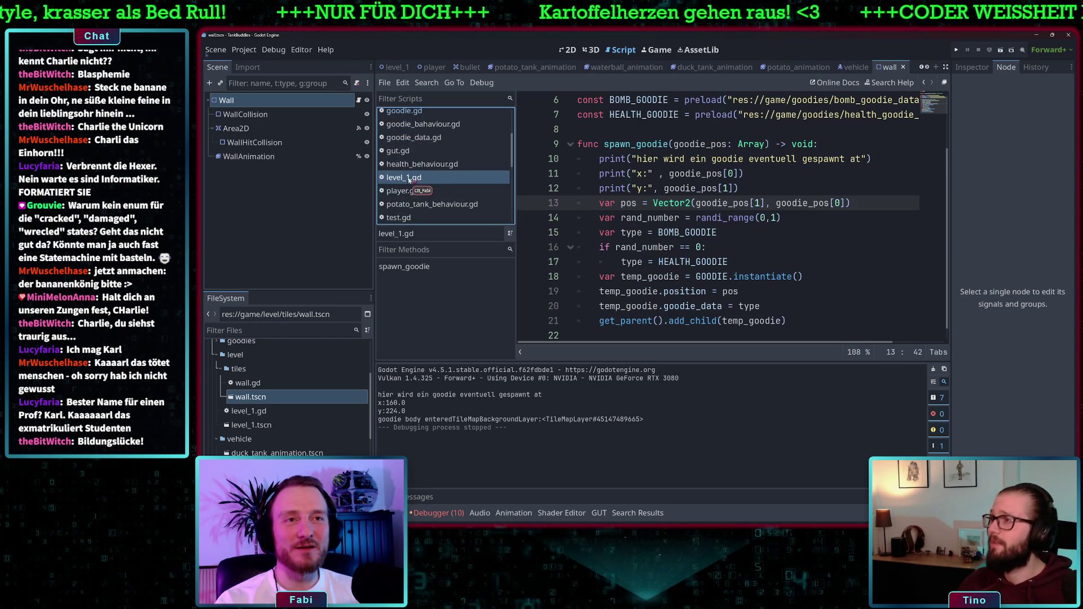
# Step: Insert print(position) as spawn_goodie's first line in level_1.gd and run the game
pyautogui.scroll(-1, 774, 231)
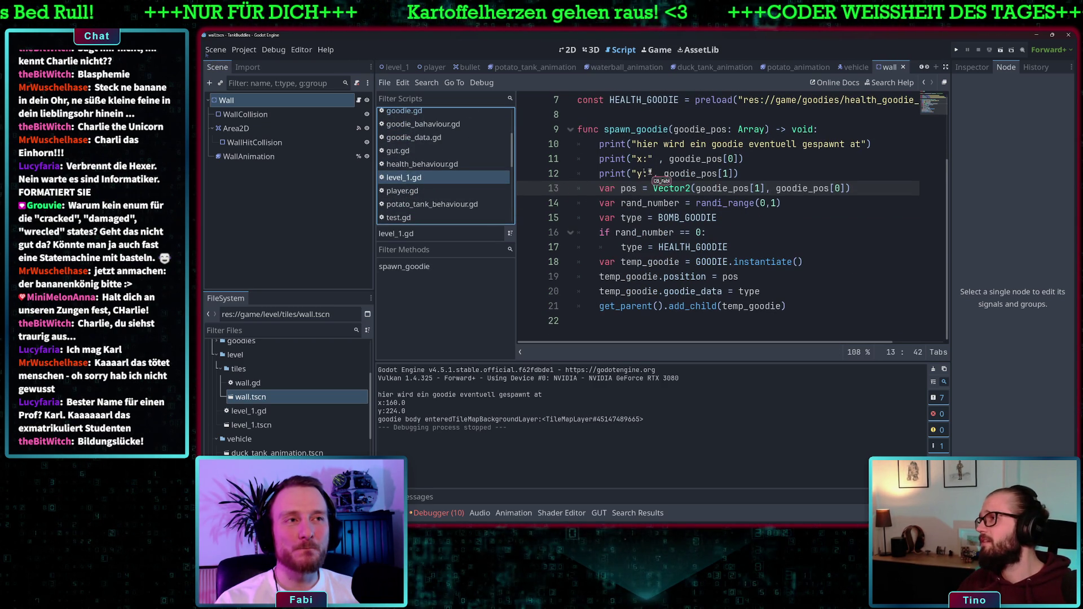
pyautogui.scroll(1, 668, 188)
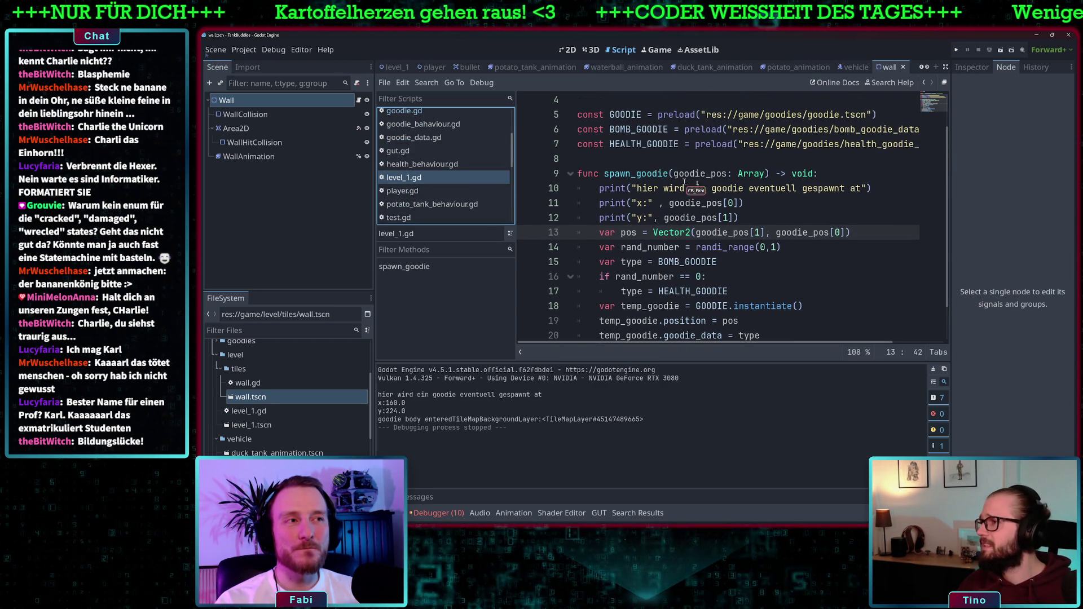
pyautogui.click(840, 174)
pyautogui.press('Return')
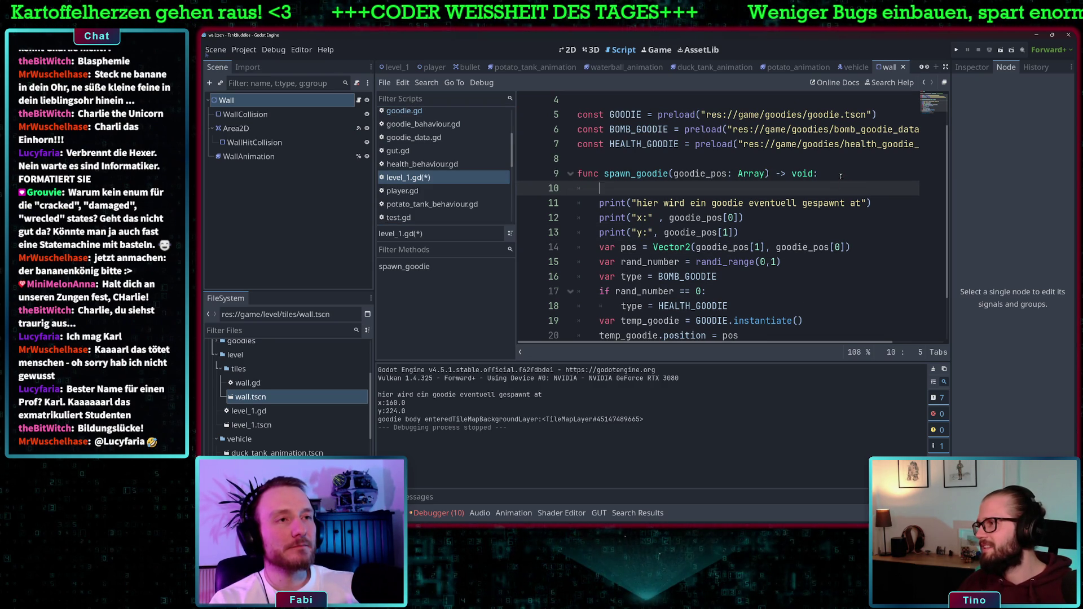
pyautogui.write('print(position')
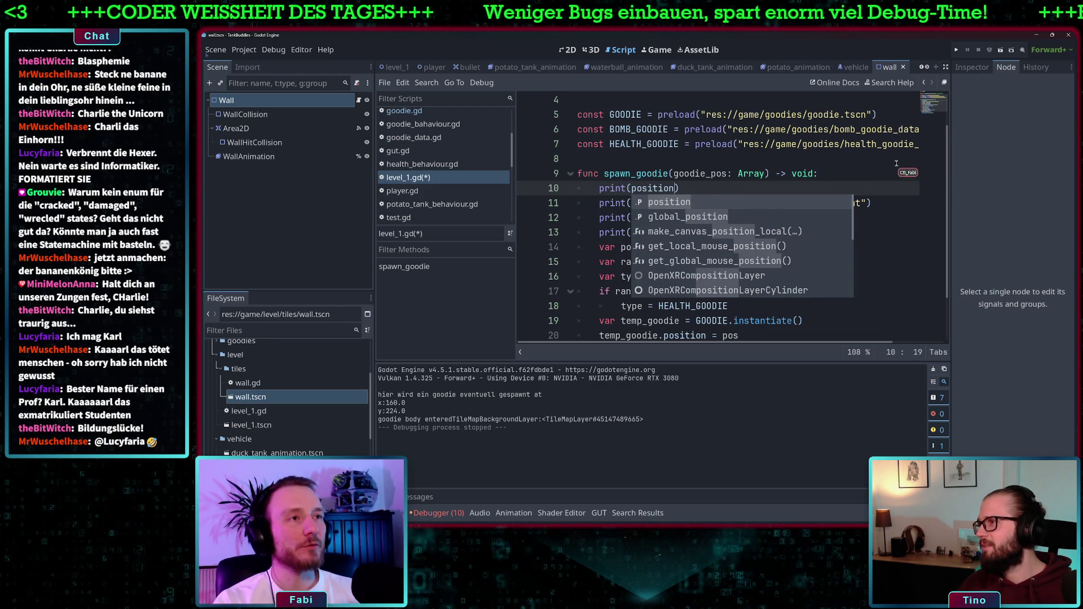
pyautogui.press('F5')
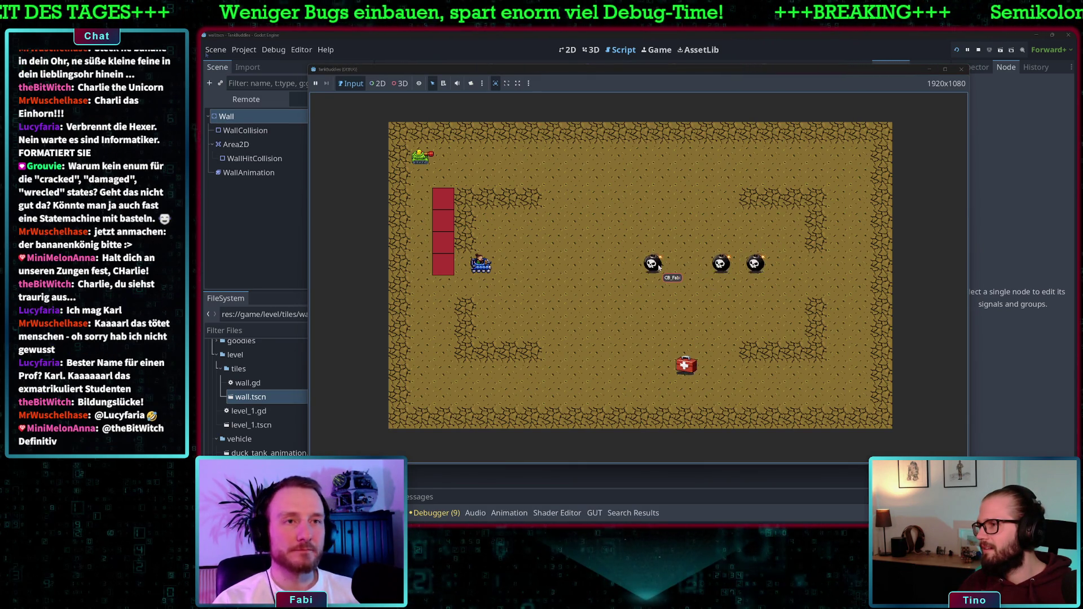
# Step: Turn the tank down, shoot the top red wall block, then return to level_1.gd
pyautogui.press('Down')
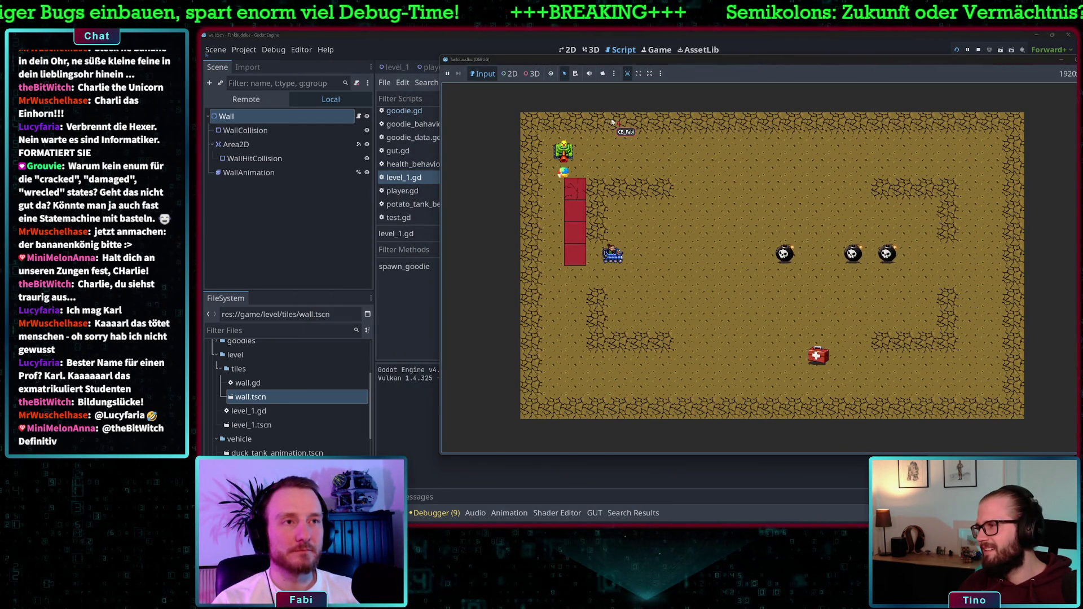
pyautogui.press('space')
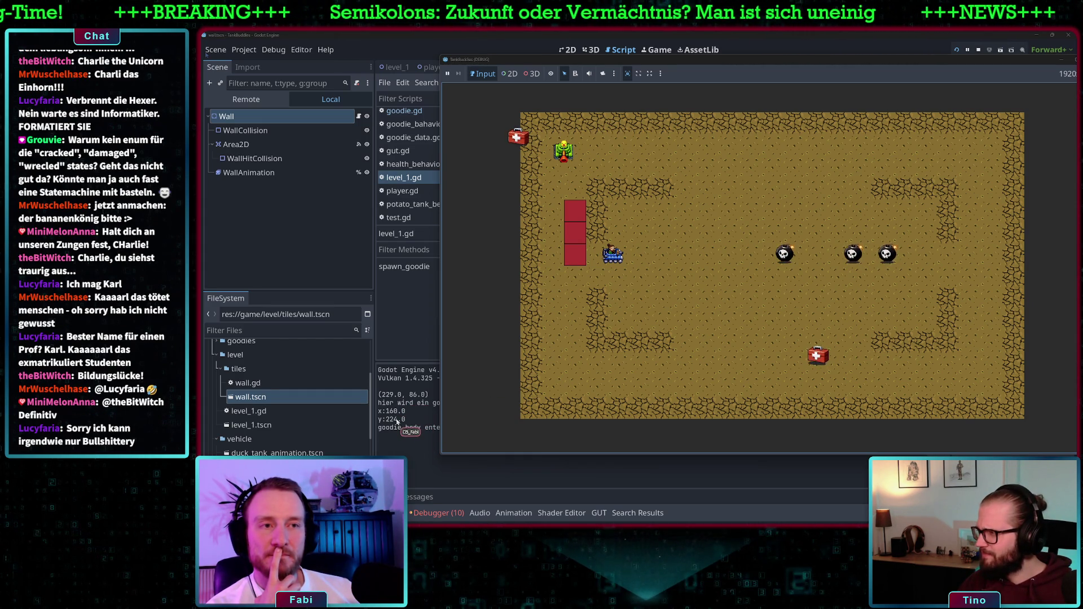
pyautogui.click(436, 266)
pyautogui.scroll(-2, 807, 295)
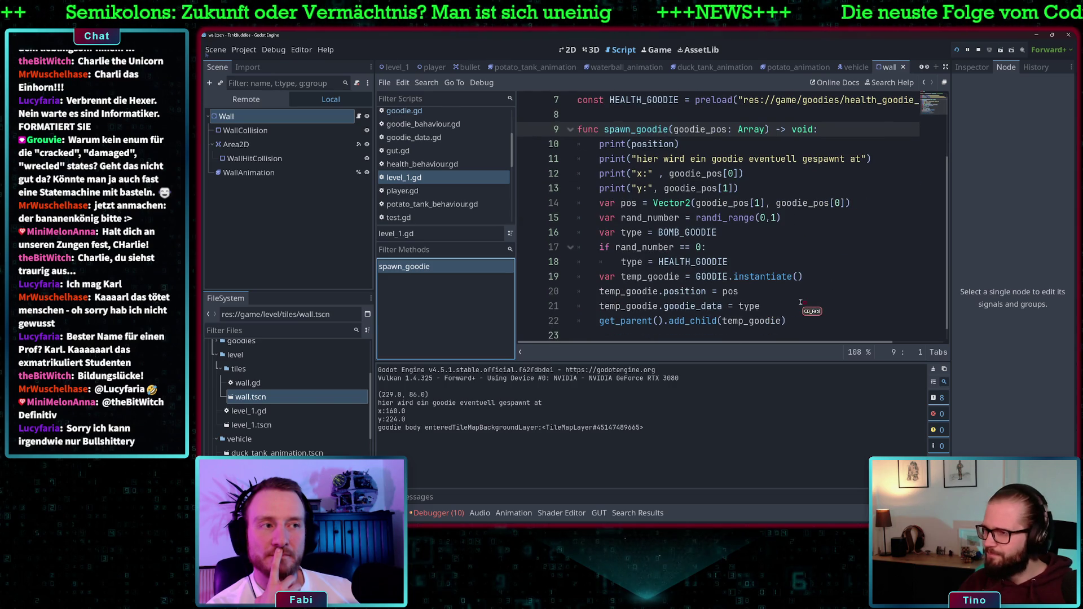
# Step: On line 14 change goodie_pos[1] to goodie_pos[0] and begin appending a position term
pyautogui.click(768, 203)
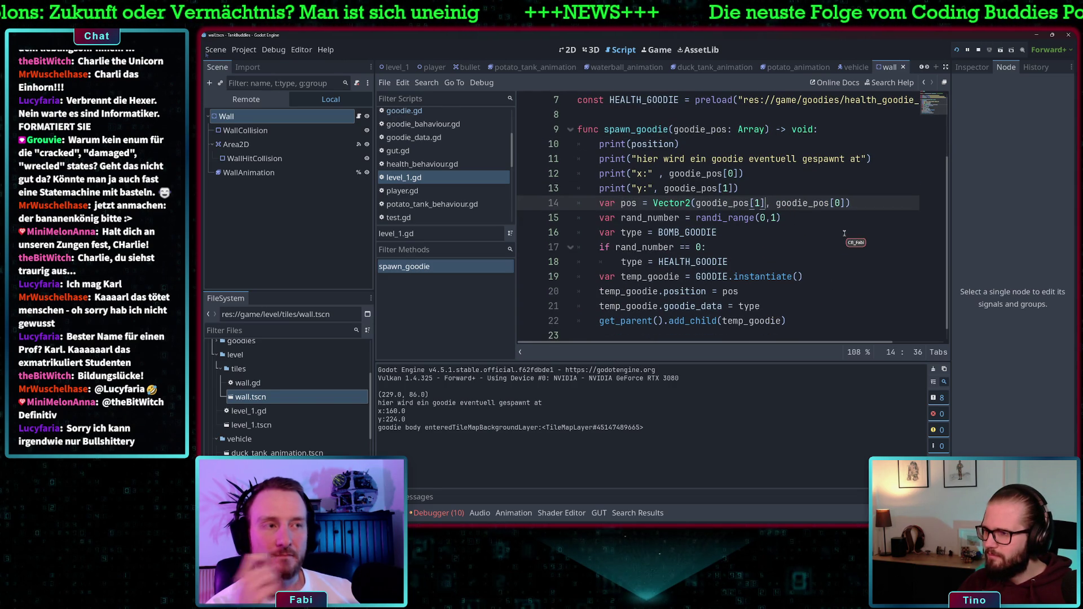
pyautogui.press('BackSpace')
pyautogui.write('0]')
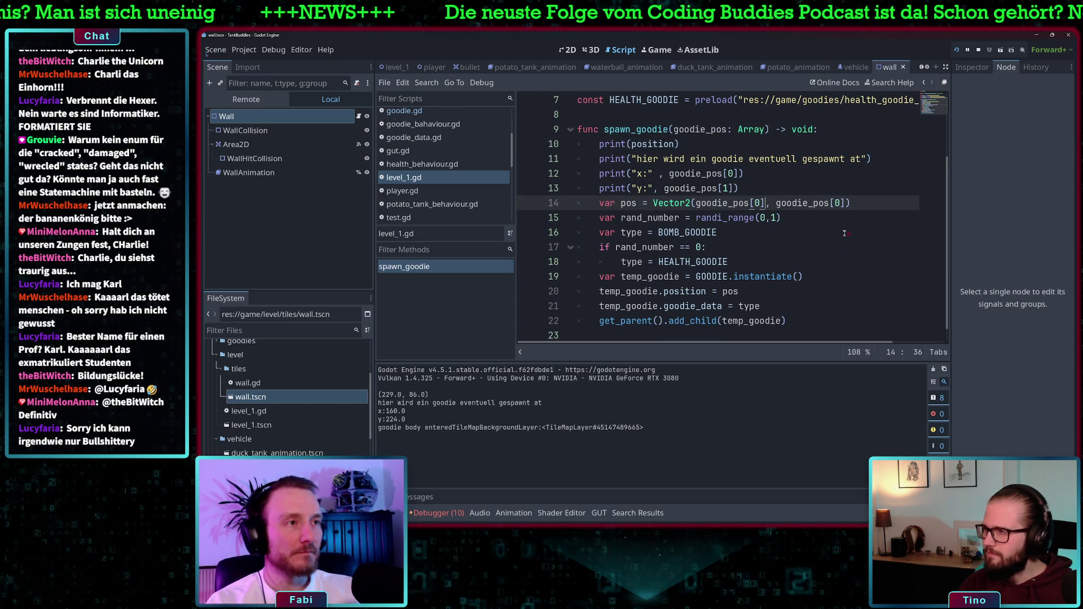
pyautogui.write(' + ps')
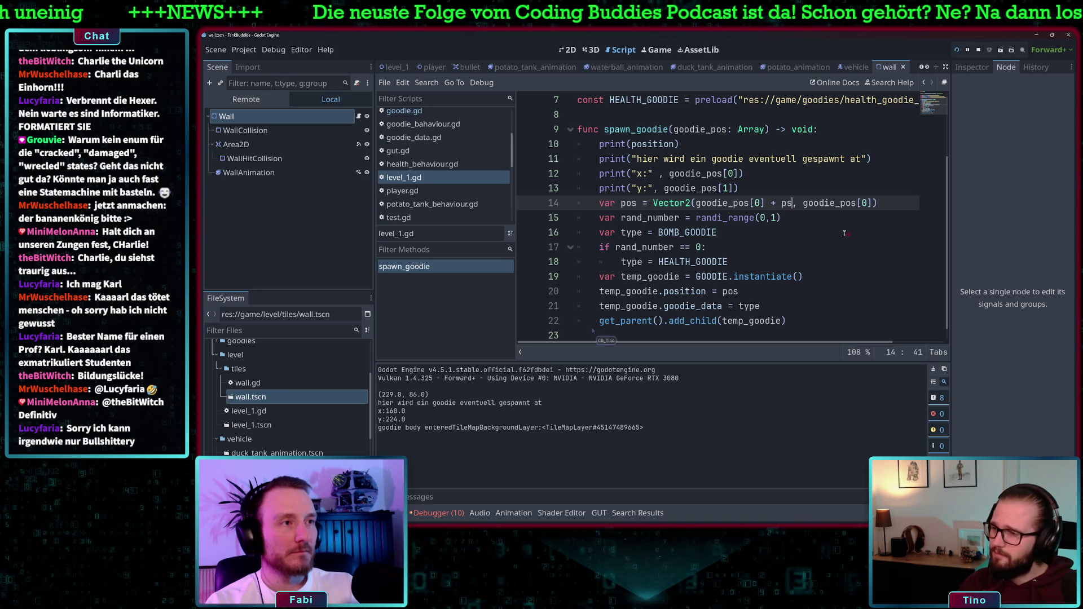
pyautogui.press('BackSpace')
pyautogui.write('osition')
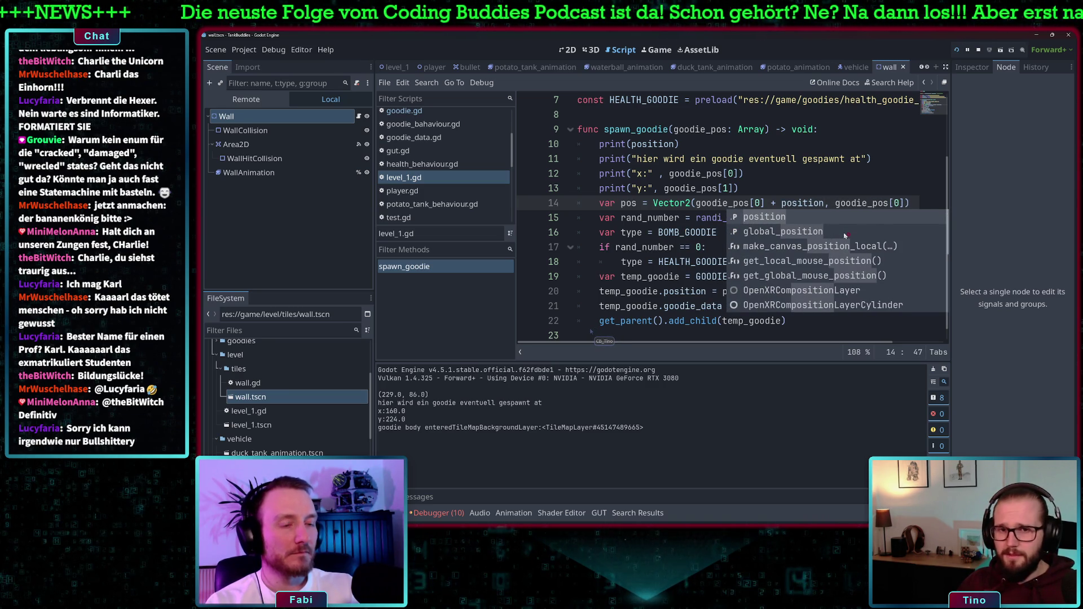
pyautogui.write('(')
# Step: Settle the appended term as plain + position after the Vector2 call
pyautogui.press('BackSpace')
pyautogui.write('.x')
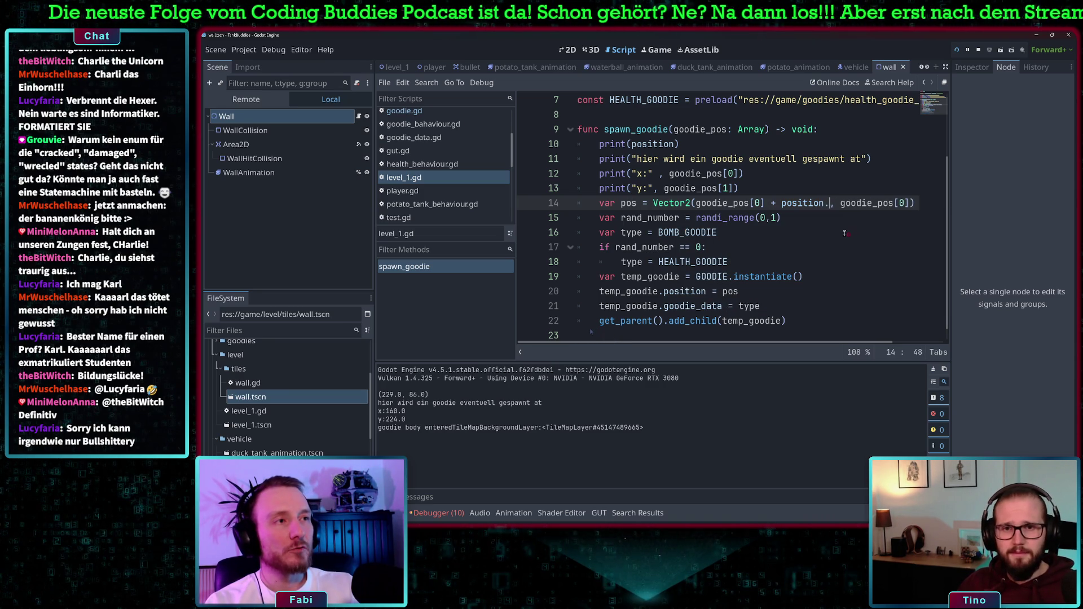
pyautogui.press('Right')
pyautogui.press('Right')
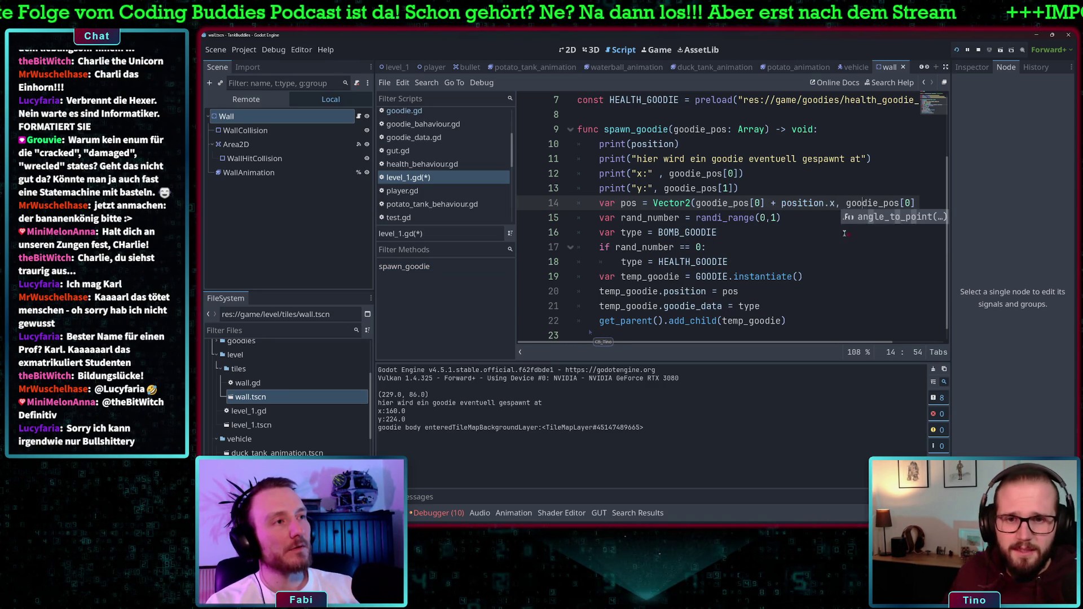
pyautogui.press('Left')
pyautogui.press('Left')
pyautogui.press('BackSpace')
pyautogui.press('BackSpace')
pyautogui.press('BackSpace')
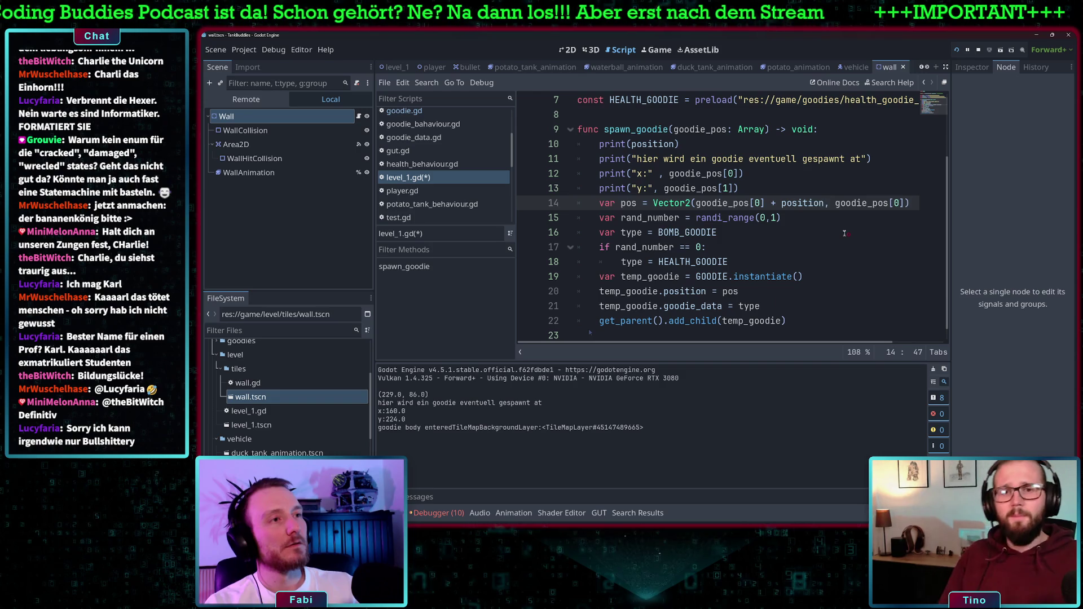
pyautogui.press('BackSpace')
pyautogui.press('BackSpace')
pyautogui.press('BackSpace')
pyautogui.write('+ p')
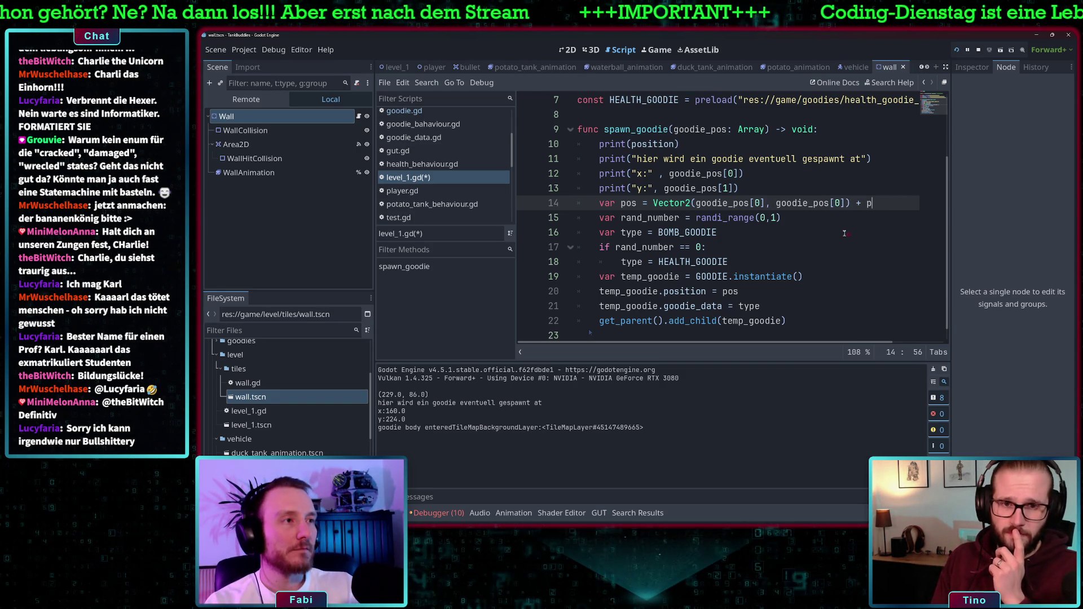
pyautogui.write('osition')
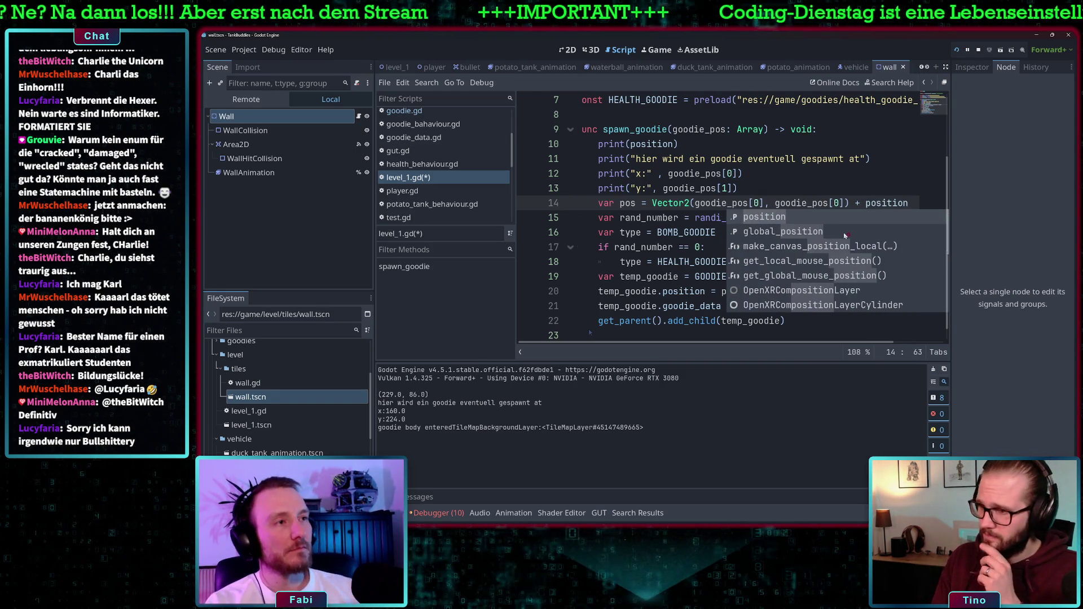
pyautogui.press('Escape')
pyautogui.press('Up')
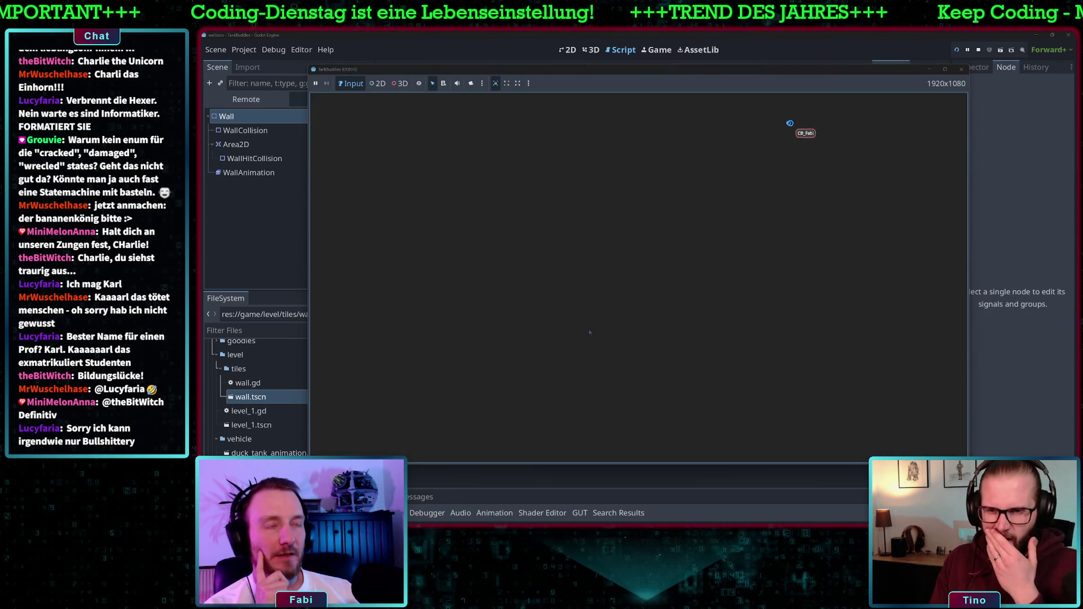
# Step: Shoot the top red wall block, then drive right and down and fire left at the wall
pyautogui.press('Down')
pyautogui.press('space')
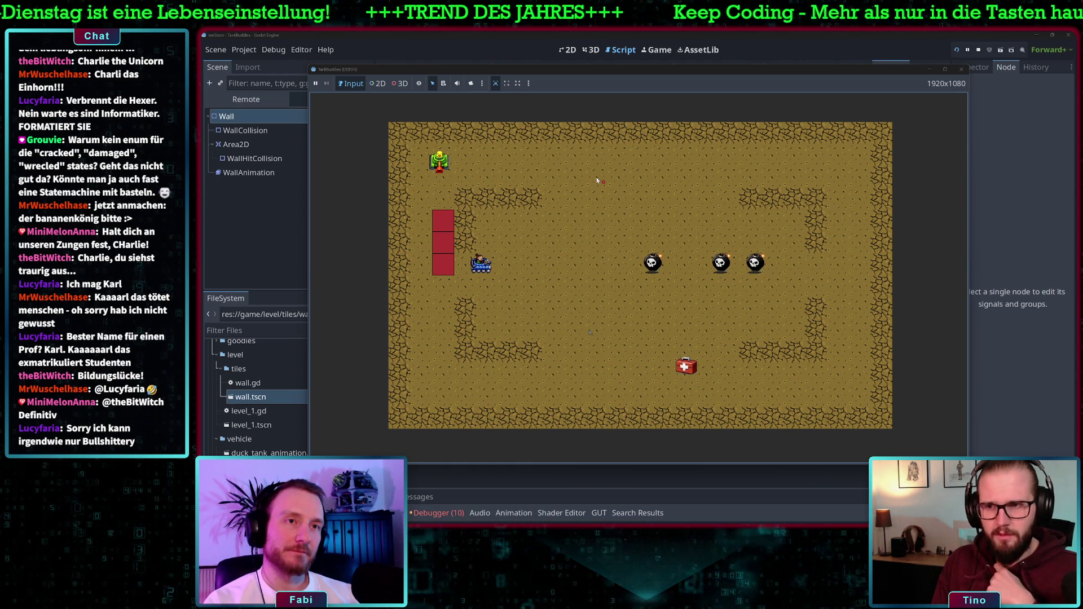
pyautogui.press('space')
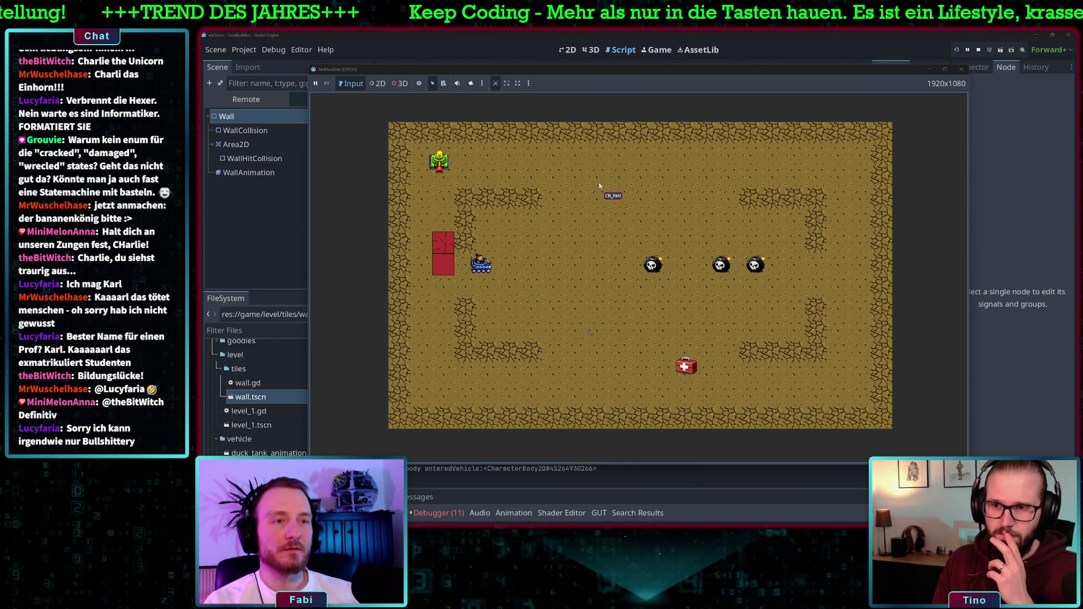
pyautogui.press('Right')
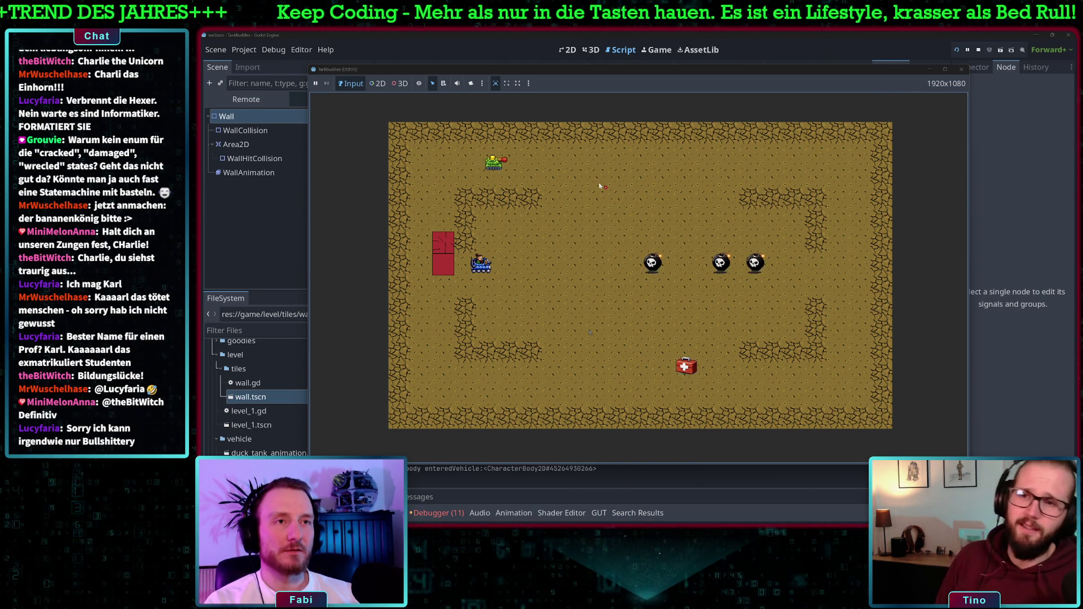
pyautogui.press('Down')
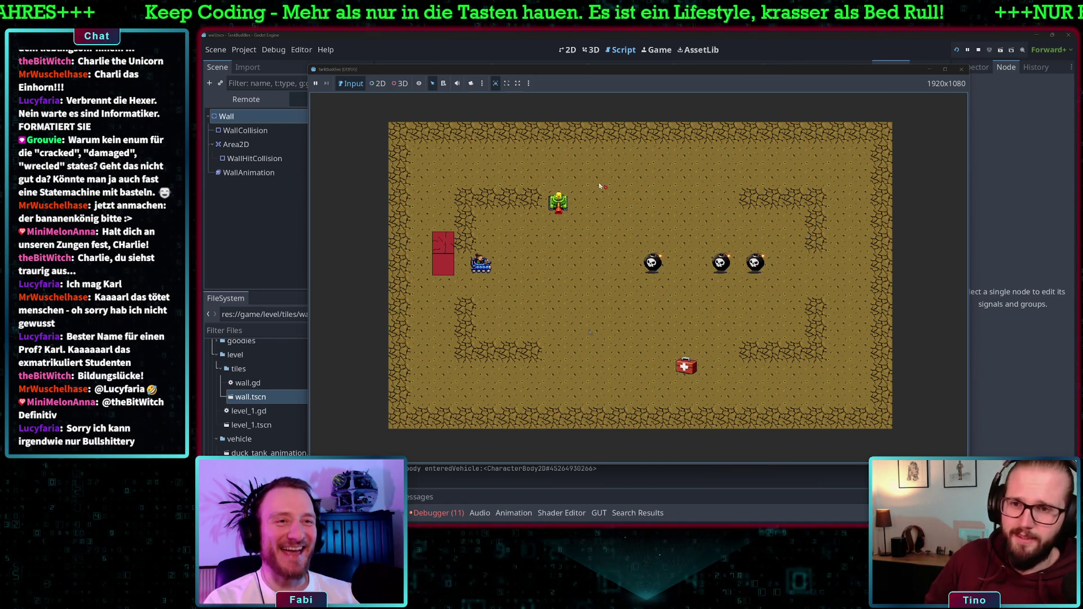
pyautogui.press('Left')
pyautogui.press('space')
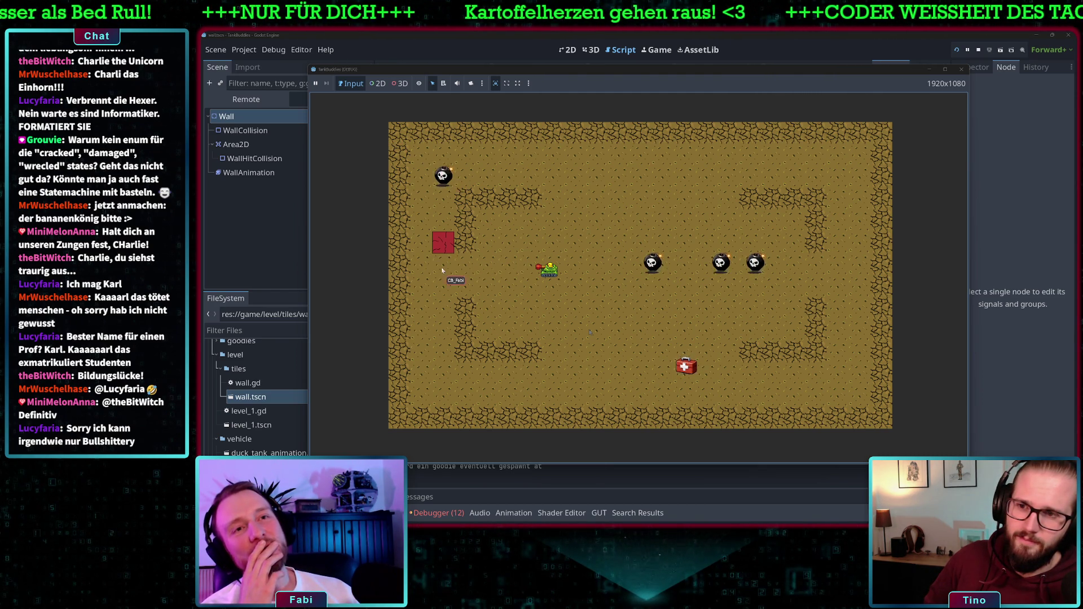
# Step: Move the tank below the remaining wall, shoot upward, and close the game with F8
pyautogui.press('Left')
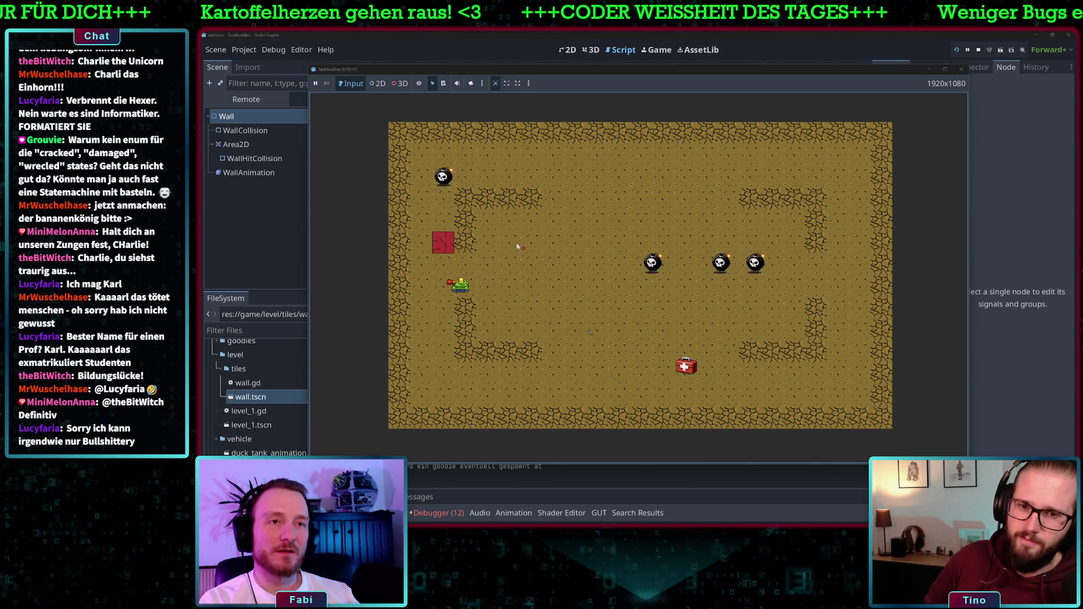
pyautogui.press('Down')
pyautogui.press('Up')
pyautogui.press('space')
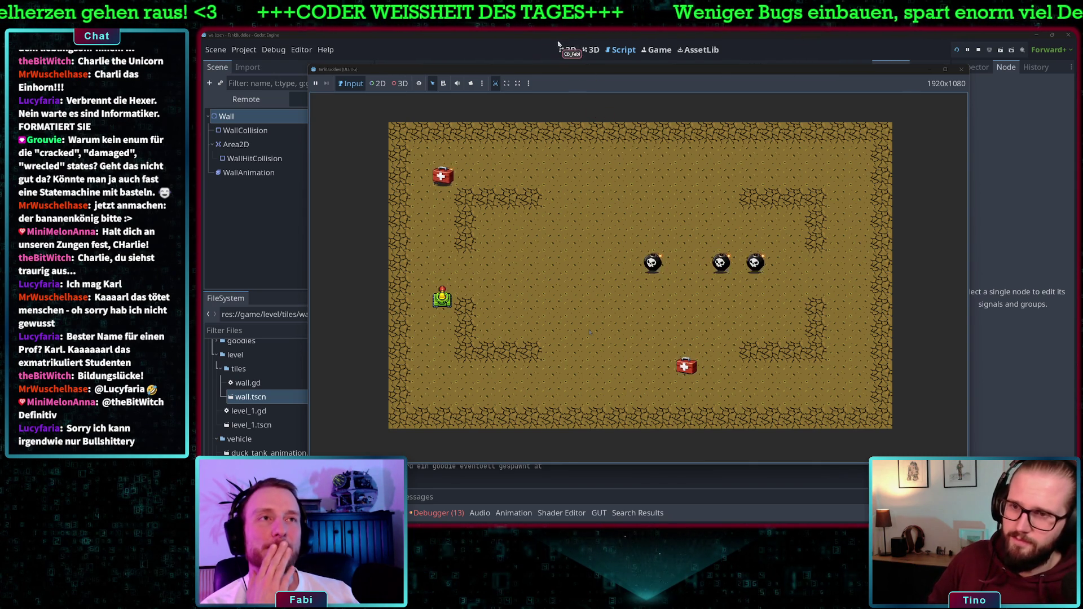
pyautogui.press('F8')
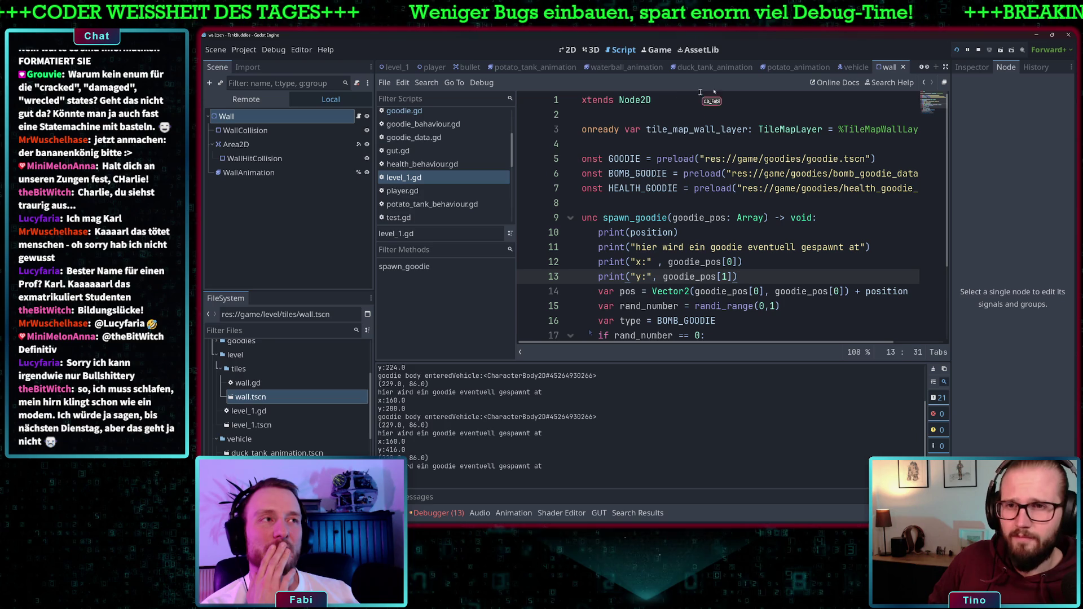
pyautogui.scroll(-1, 590, 332)
pyautogui.scroll(1, 590, 332)
pyautogui.scroll(-2, 589, 333)
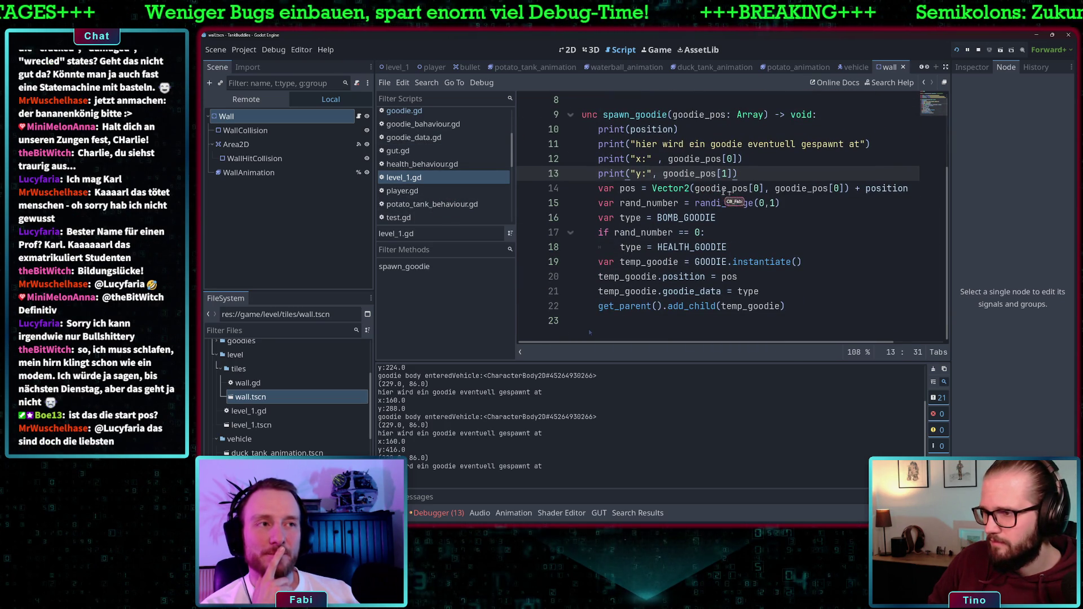
pyautogui.hscroll(2, 587, 330)
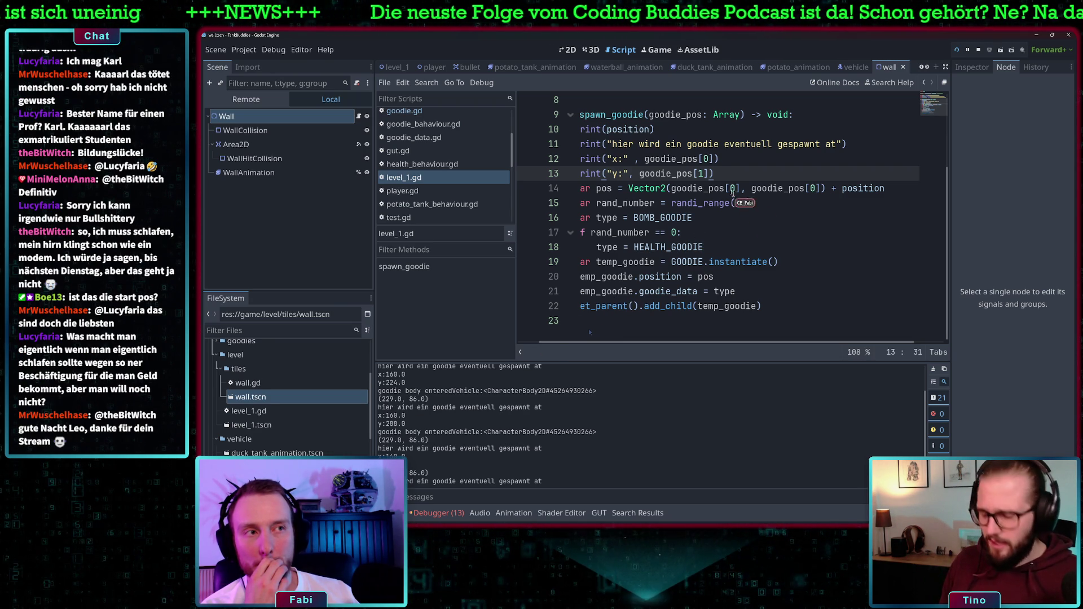
pyautogui.scroll(1, 588, 329)
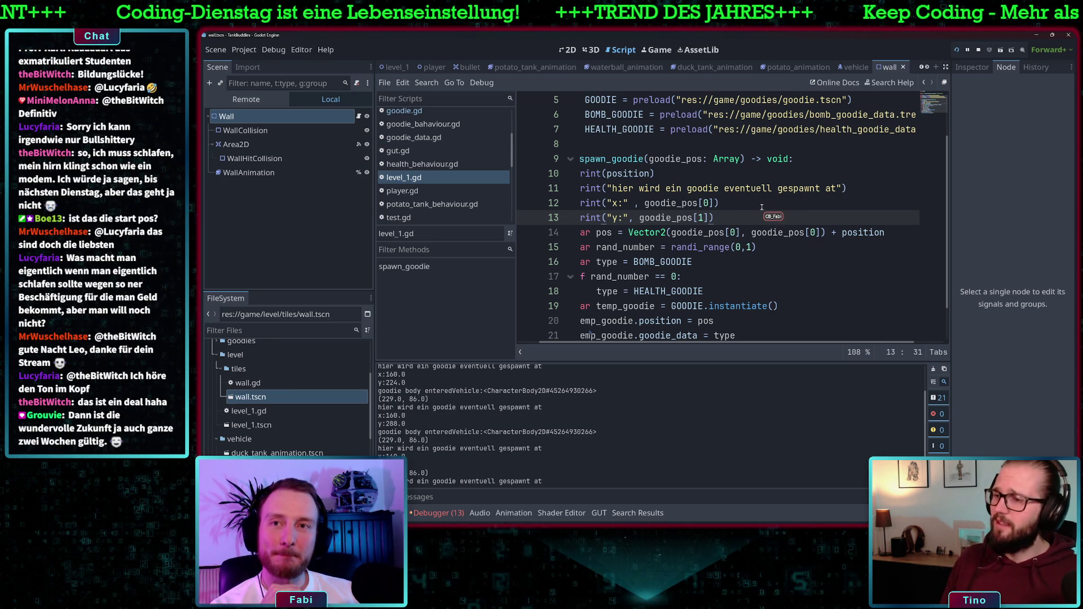
pyautogui.click(757, 204)
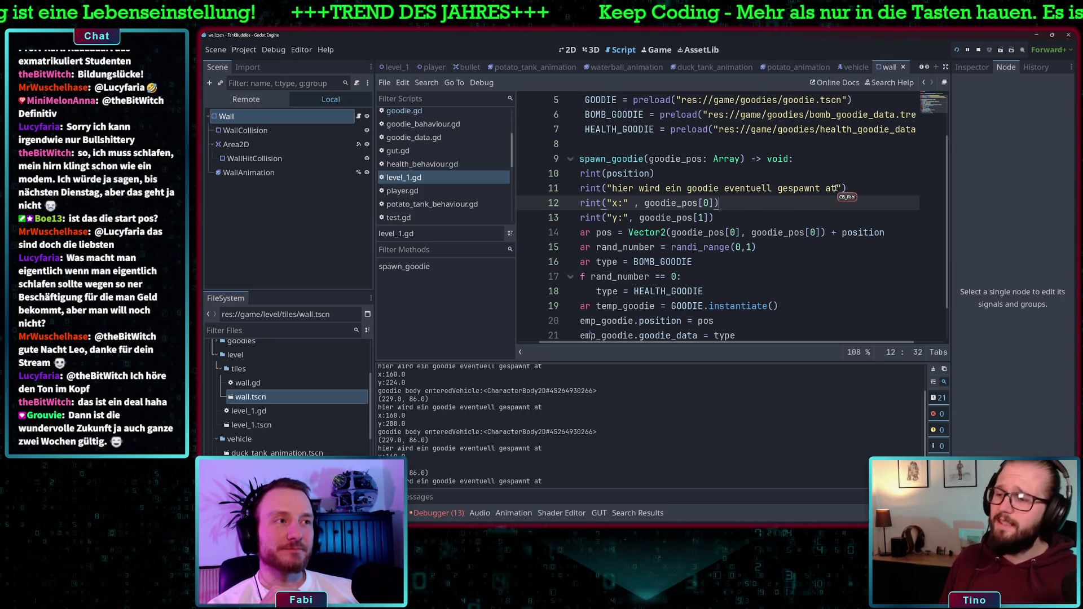
pyautogui.hscroll(-1, 632, 203)
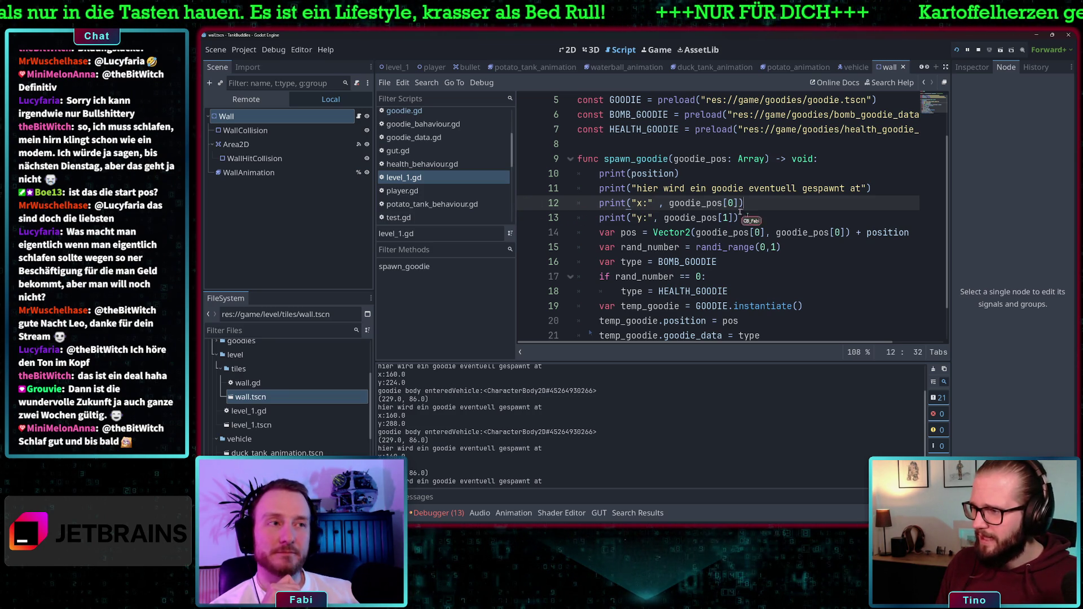
pyautogui.scroll(-1, 763, 227)
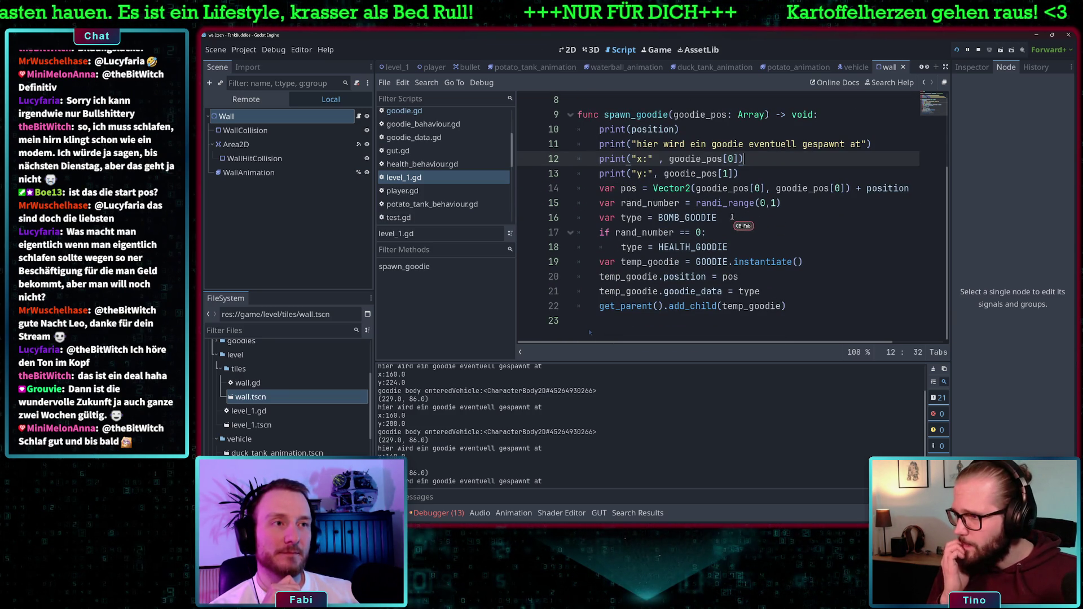
pyautogui.click(732, 217)
pyautogui.scroll(1, 731, 218)
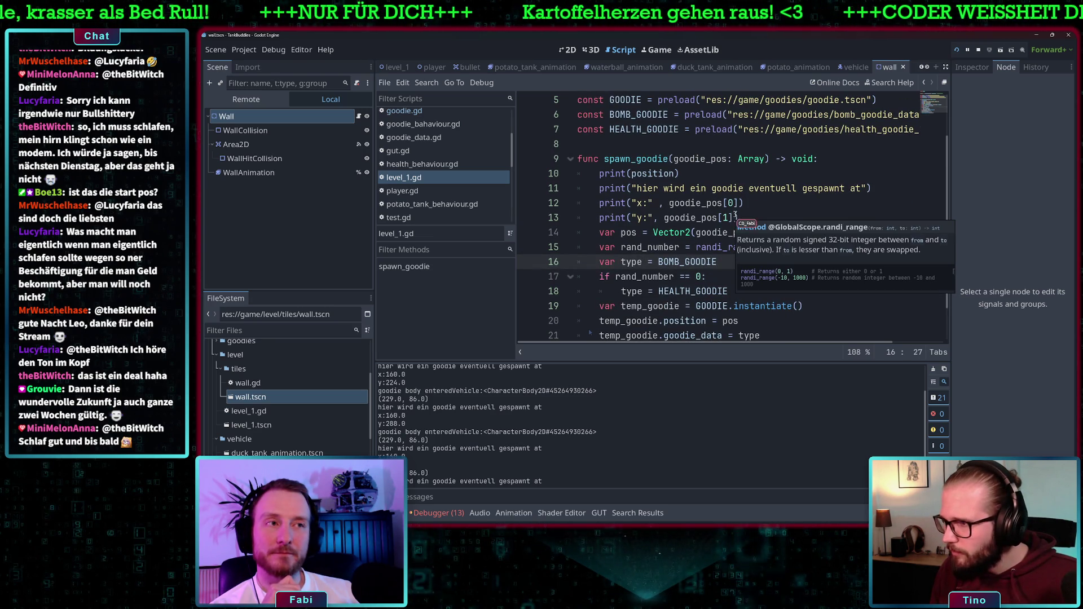
pyautogui.scroll(1, 416, 392)
pyautogui.scroll(2, 416, 392)
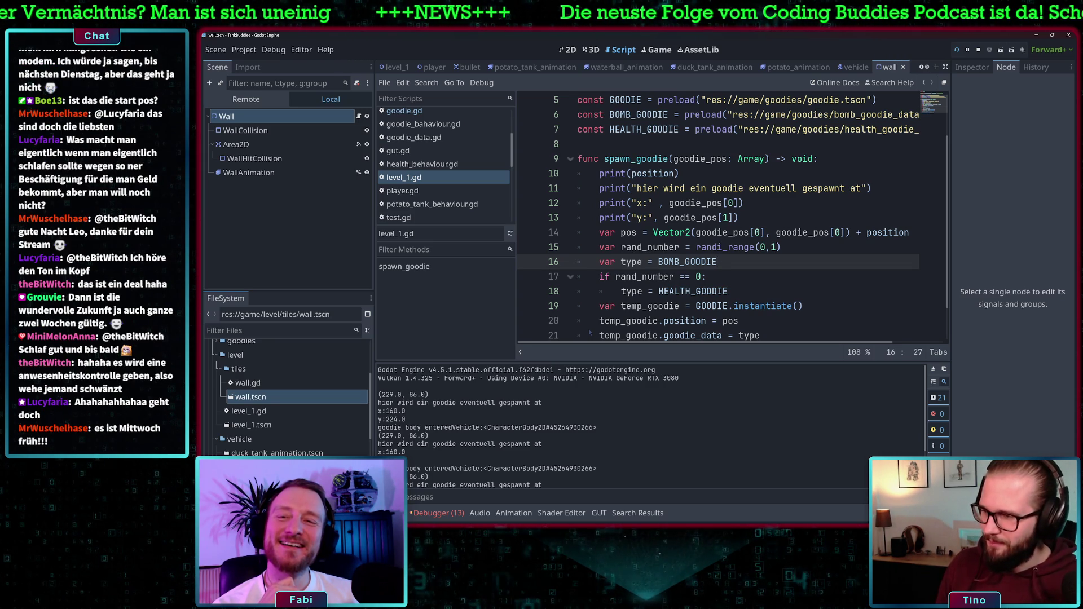
pyautogui.moveTo(687, 219)
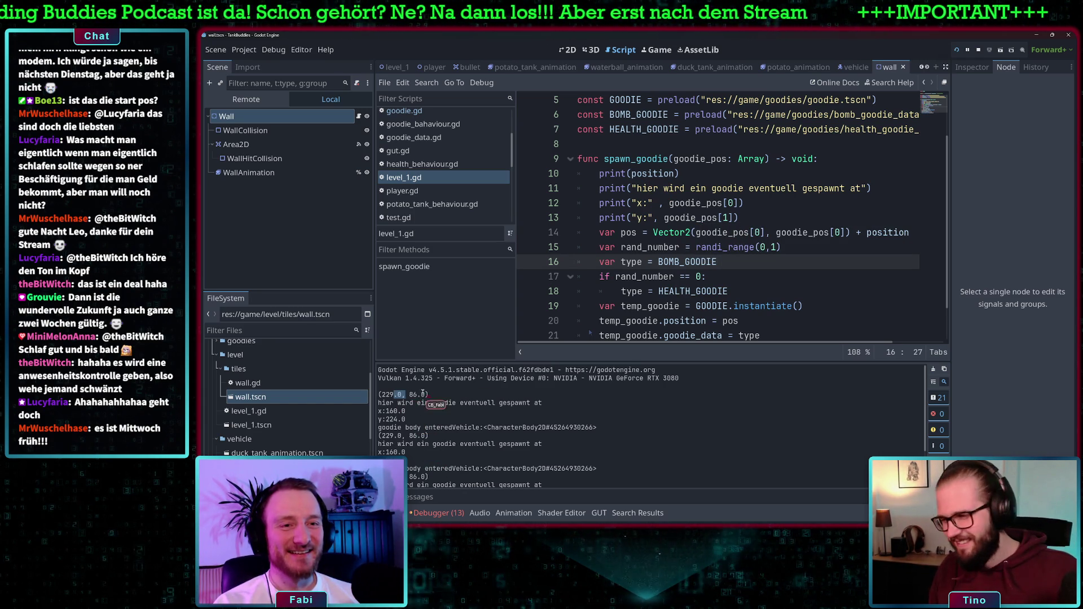
pyautogui.moveTo(390, 436); pyautogui.dragTo(429, 437)
pyautogui.scroll(-1, 417, 448)
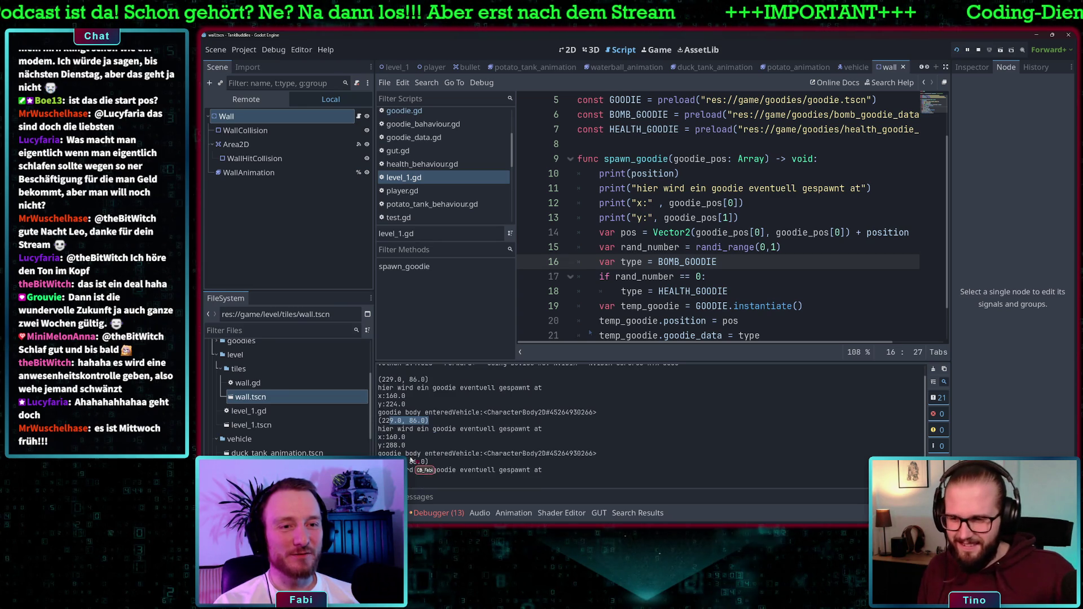
pyautogui.hscroll(3, 852, 253)
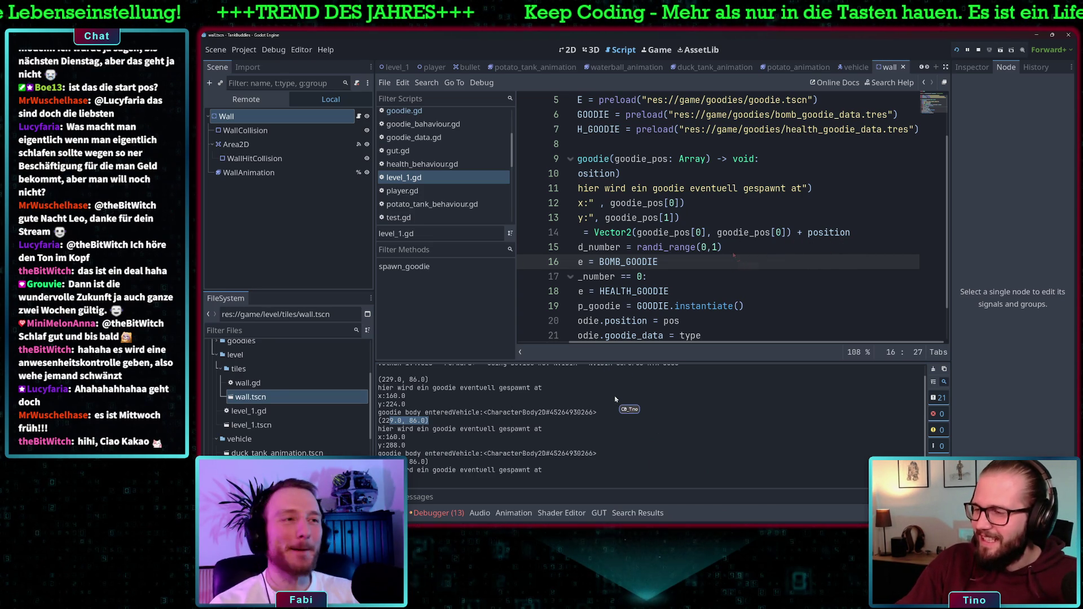
pyautogui.hscroll(-5, 817, 222)
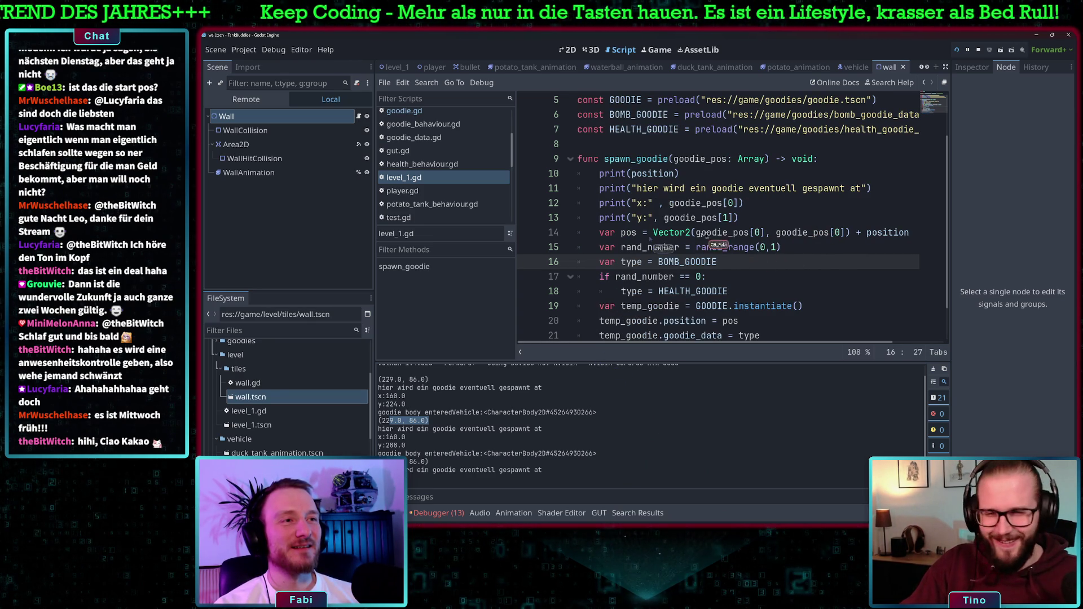
# Step: Add + position.x after goodie_pos[0] inside the Vector2 on line 14
pyautogui.click(766, 233)
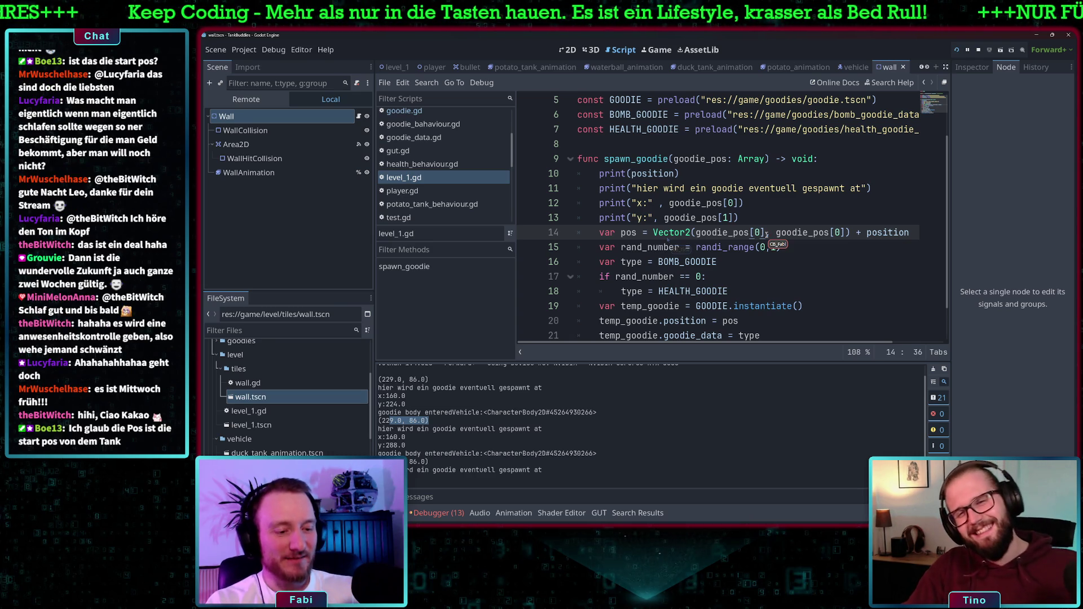
pyautogui.write('+ pos')
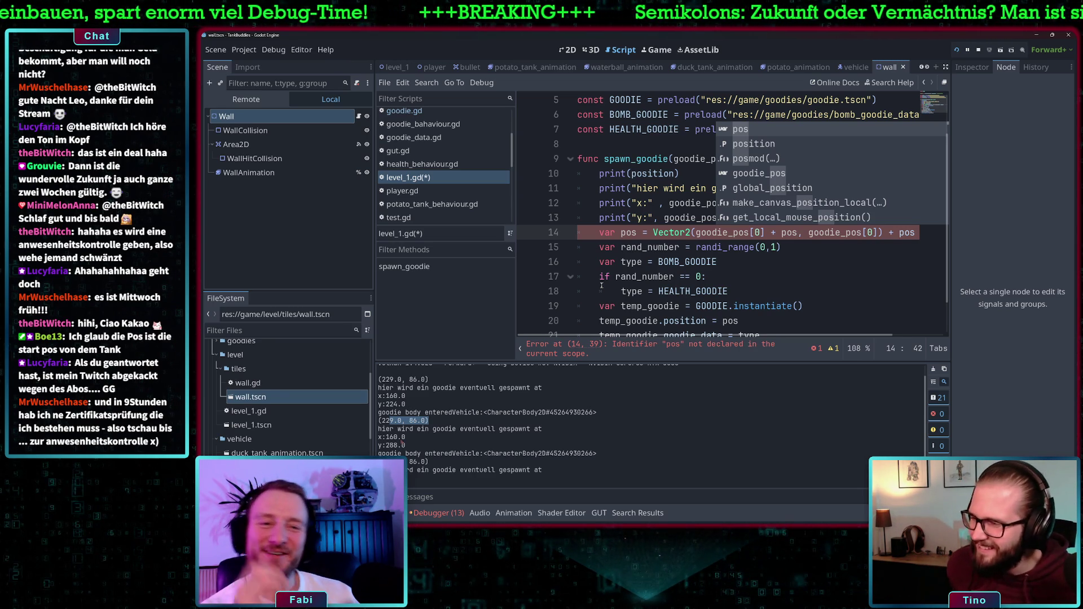
pyautogui.click(413, 421)
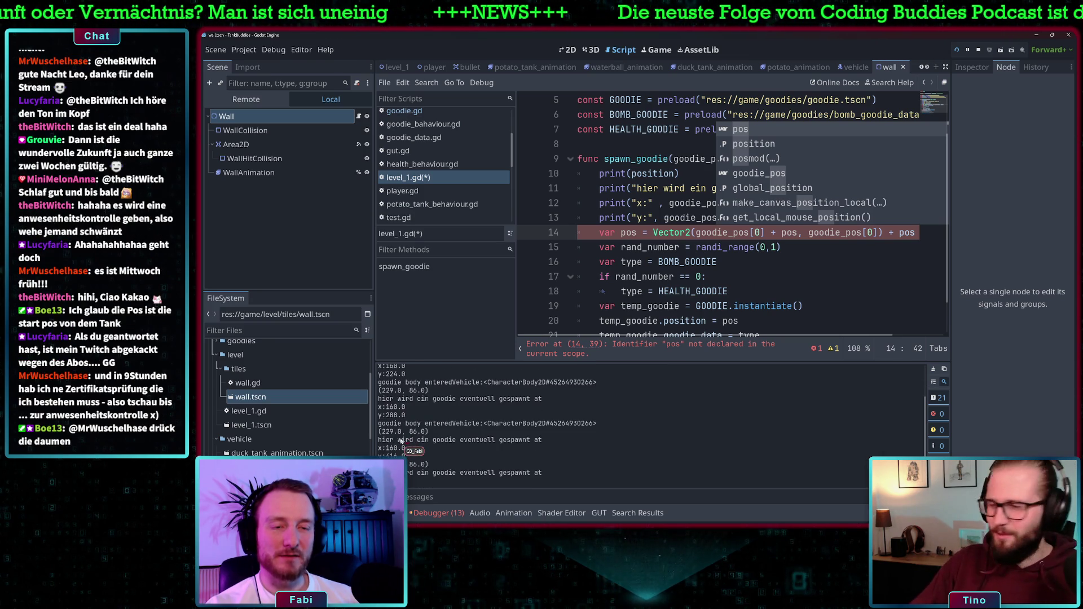
pyautogui.click(781, 233)
pyautogui.click(797, 233)
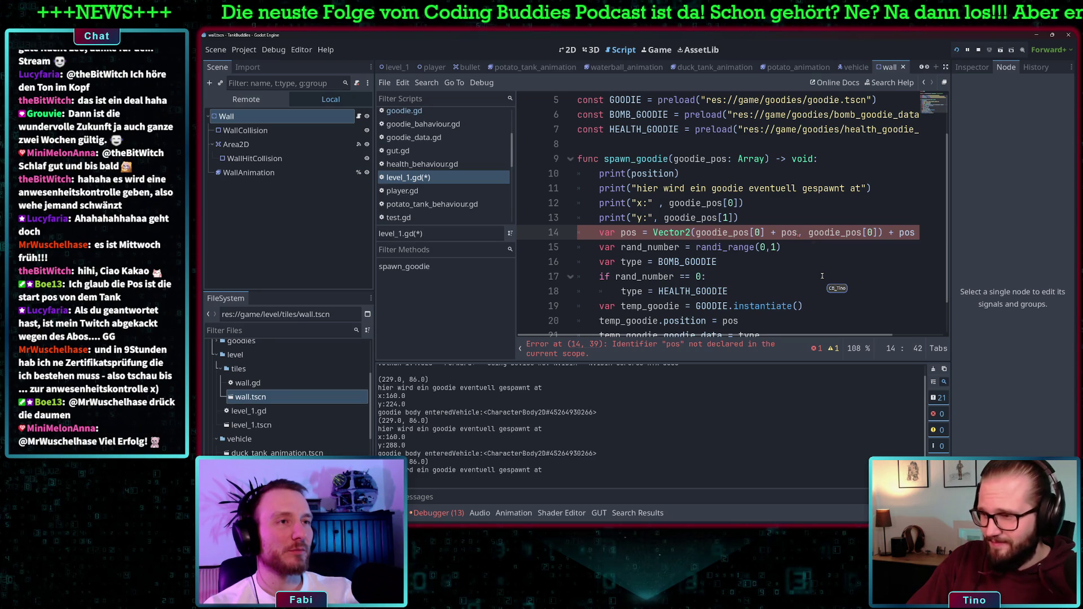
pyautogui.write('ition.x')
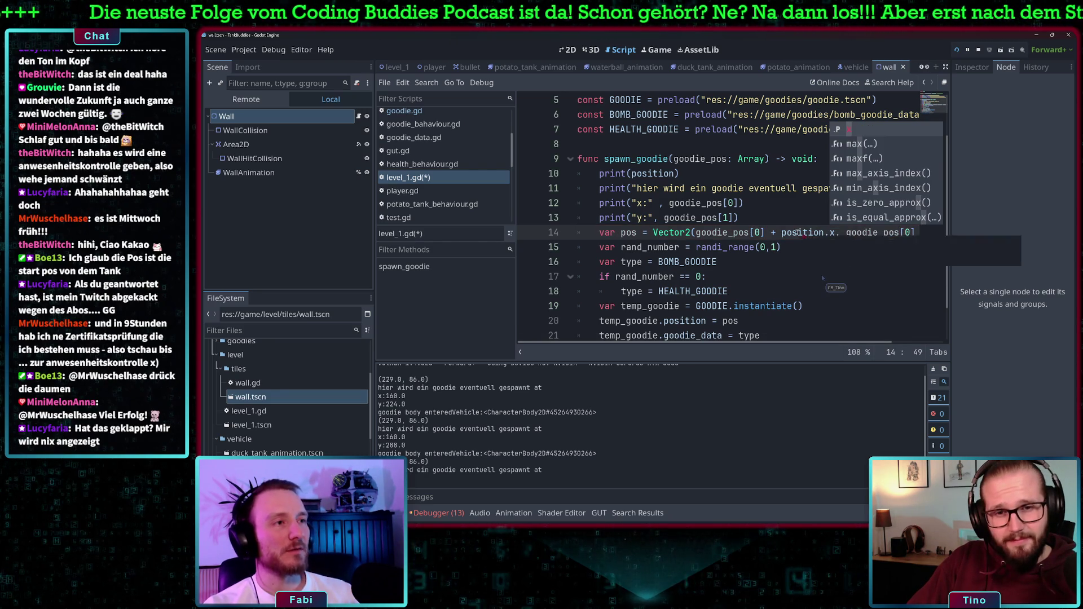
# Step: Add + position.y after the second index and delete the trailing + position
pyautogui.press('Right')
pyautogui.press('Right')
pyautogui.press('Right')
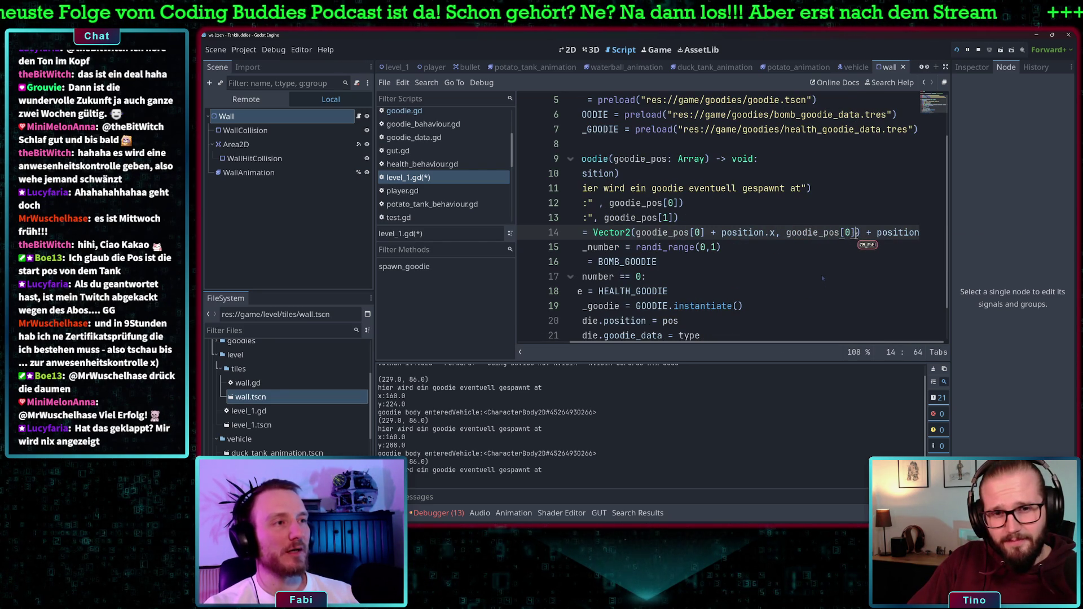
pyautogui.write('+ por')
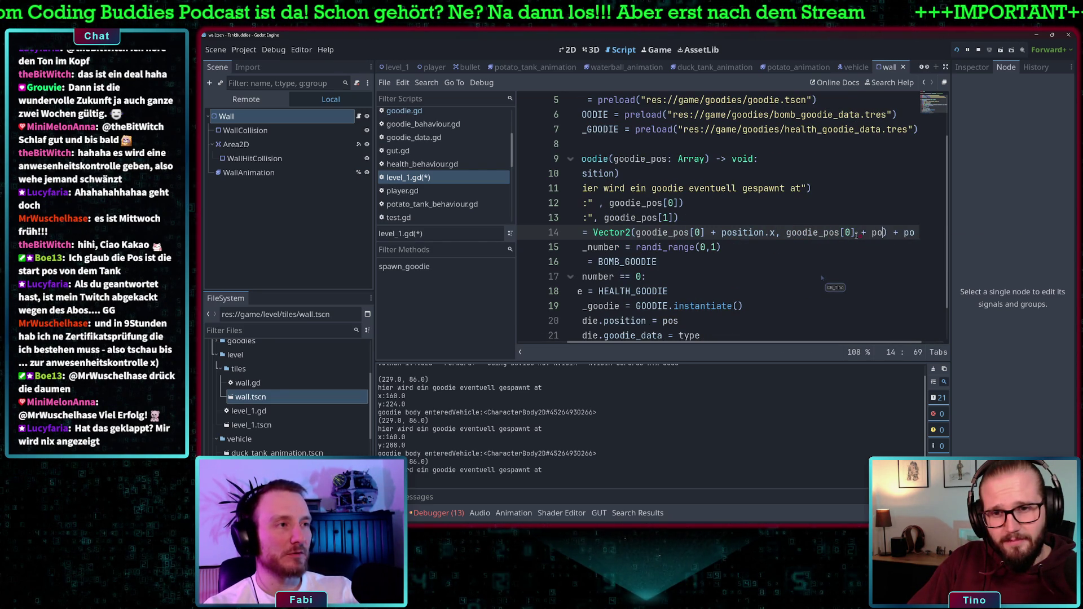
pyautogui.press('BackSpace')
pyautogui.write('sition.')
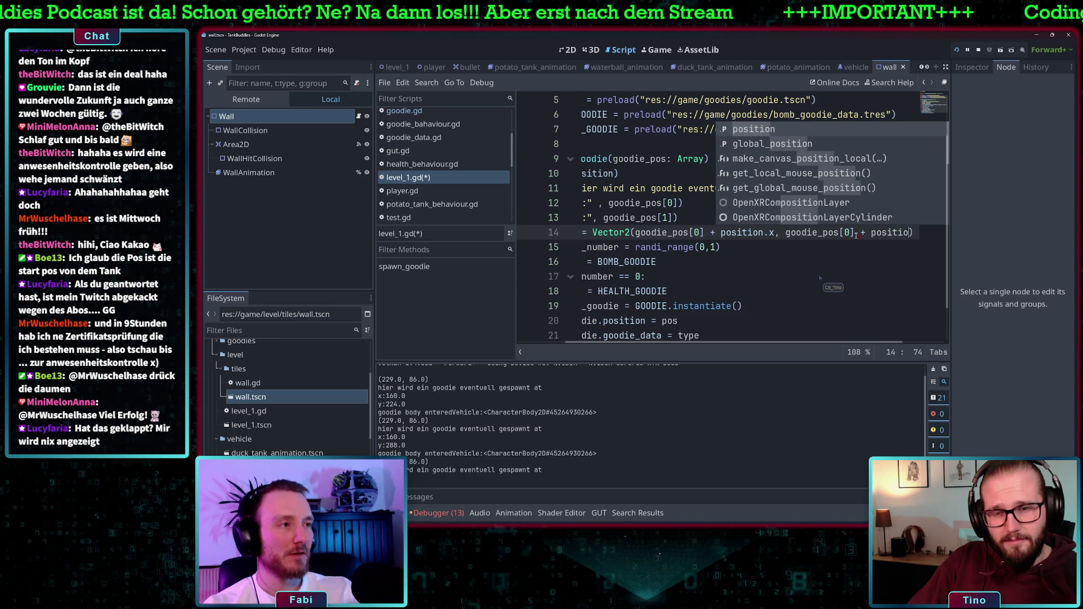
pyautogui.write('y')
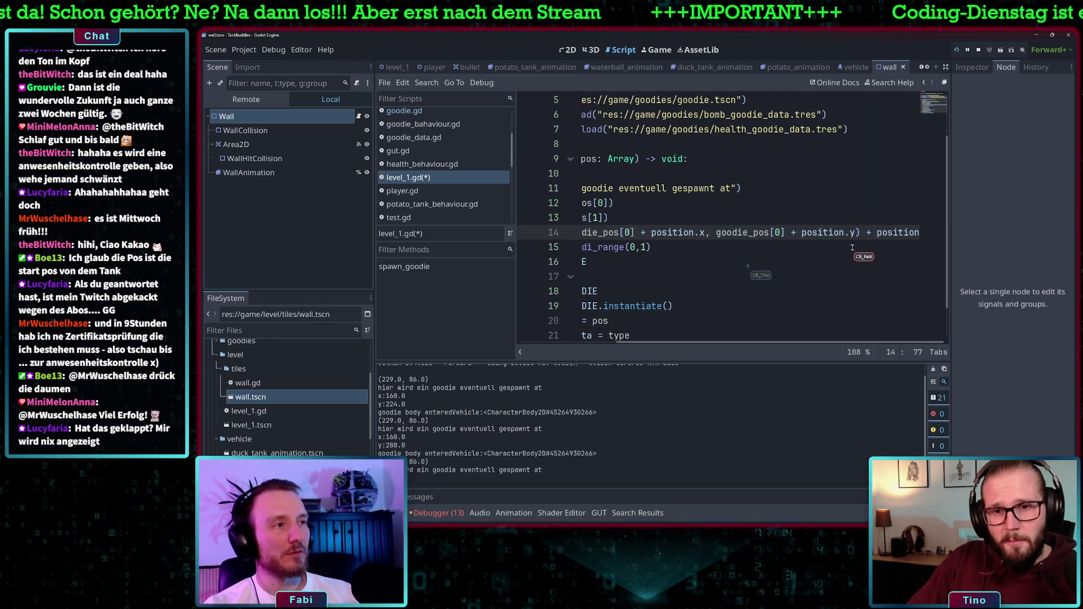
pyautogui.moveTo(867, 234); pyautogui.dragTo(955, 237)
pyautogui.press('BackSpace')
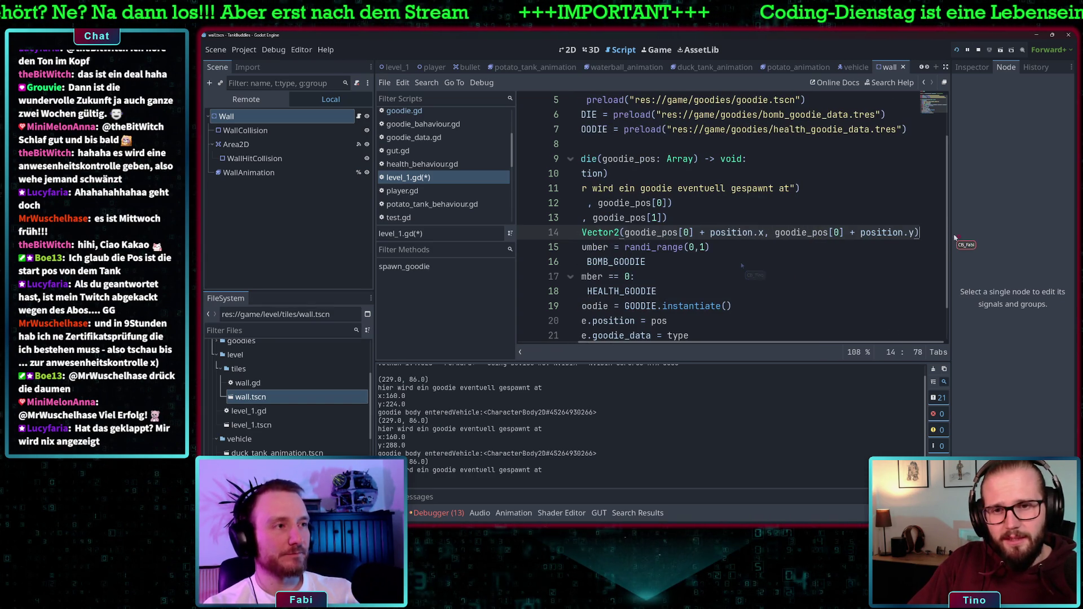
# Step: Change the second goodie_pos index to [1] and launch the game to test
pyautogui.click(642, 235)
pyautogui.hscroll(3, 863, 249)
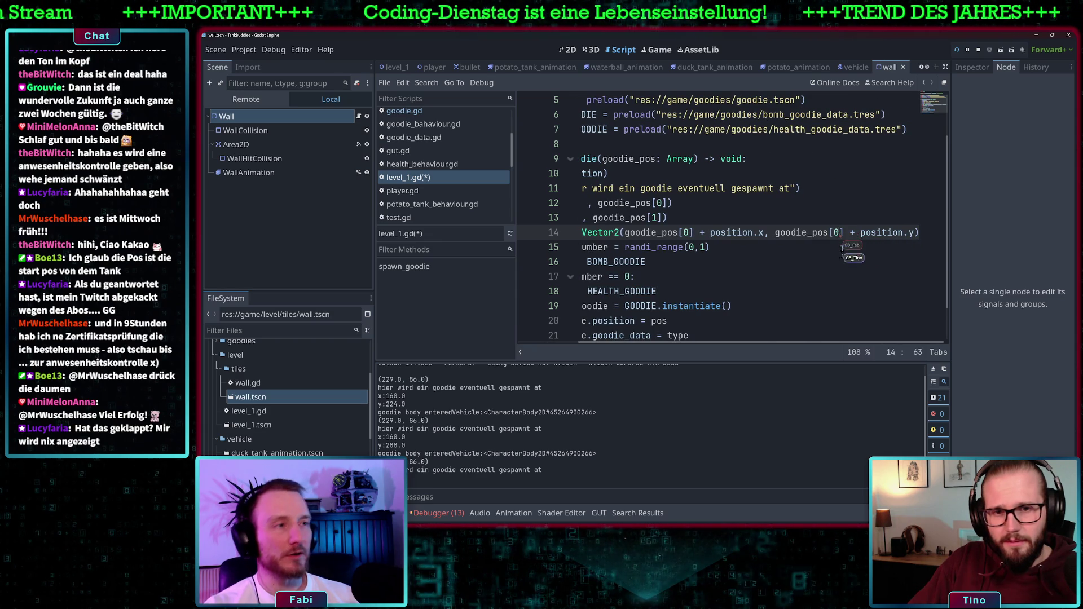
pyautogui.doubleClick(837, 232)
pyautogui.write('1')
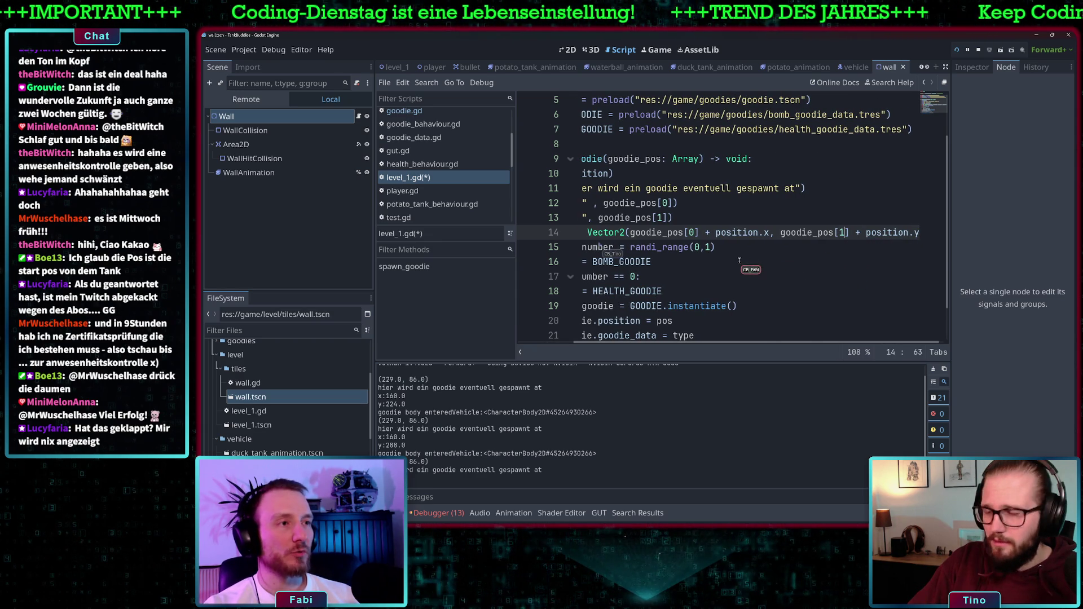
pyautogui.hscroll(-3, 592, 240)
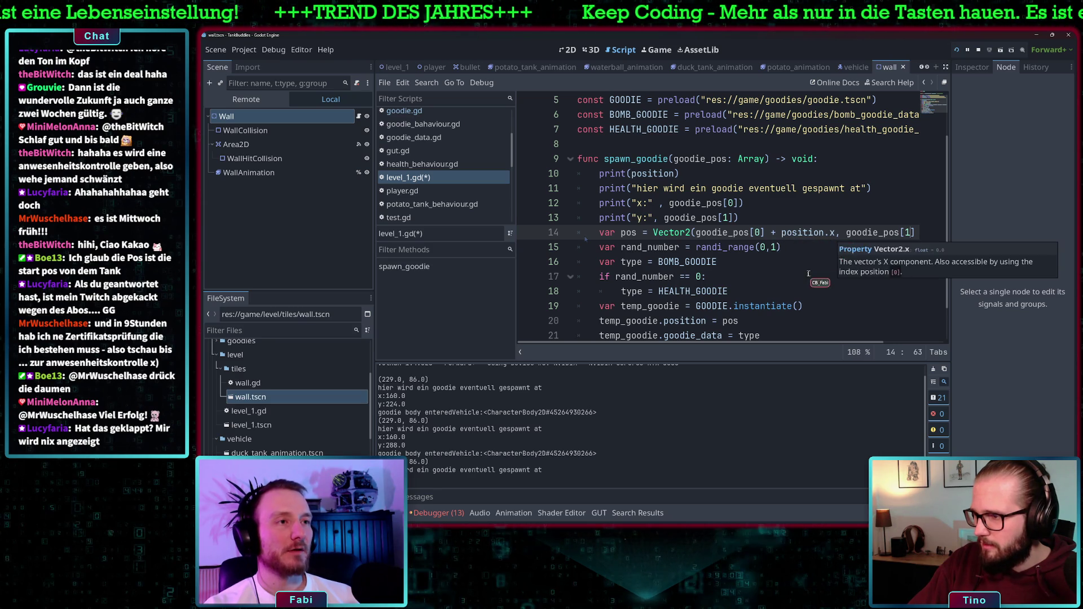
pyautogui.scroll(-2, 834, 238)
pyautogui.scroll(2, 833, 239)
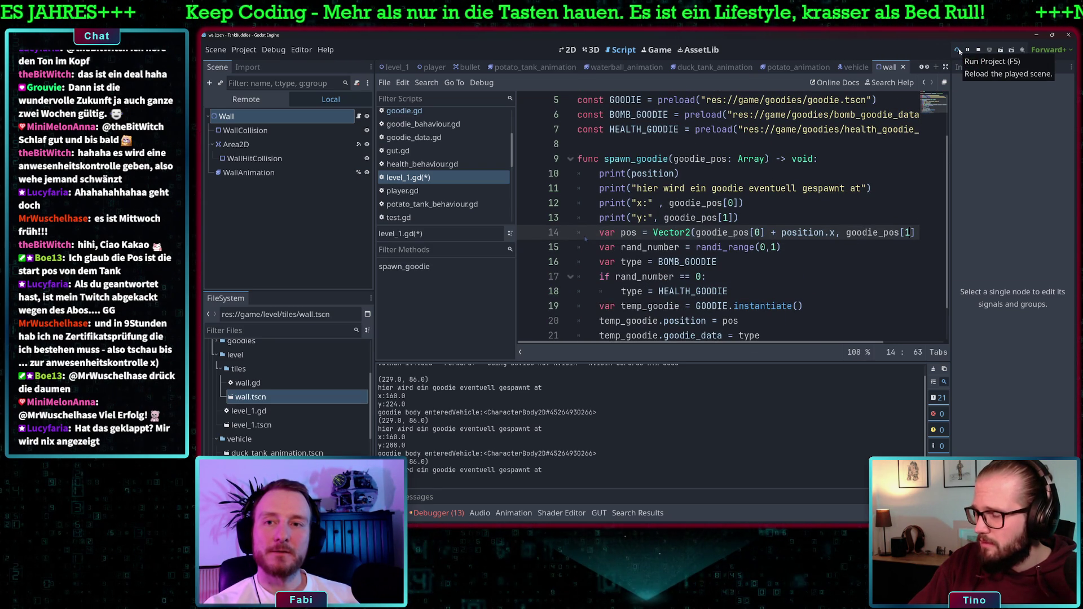
pyautogui.click(959, 50)
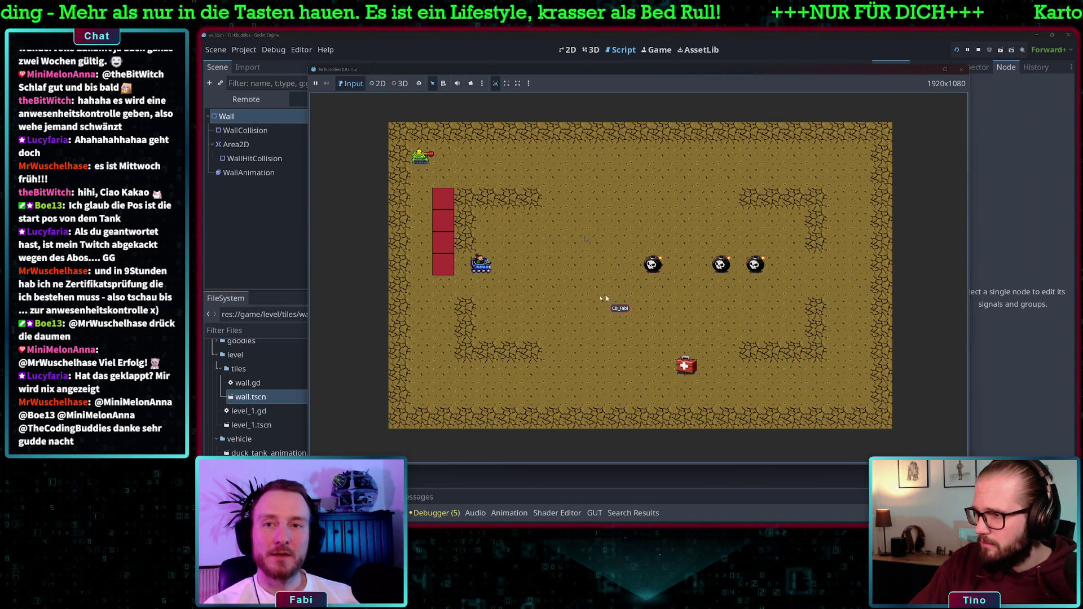
# Step: Drive the tank right, aim down and fire repeatedly at the red wall, then return to level_1.gd
pyautogui.press('Right')
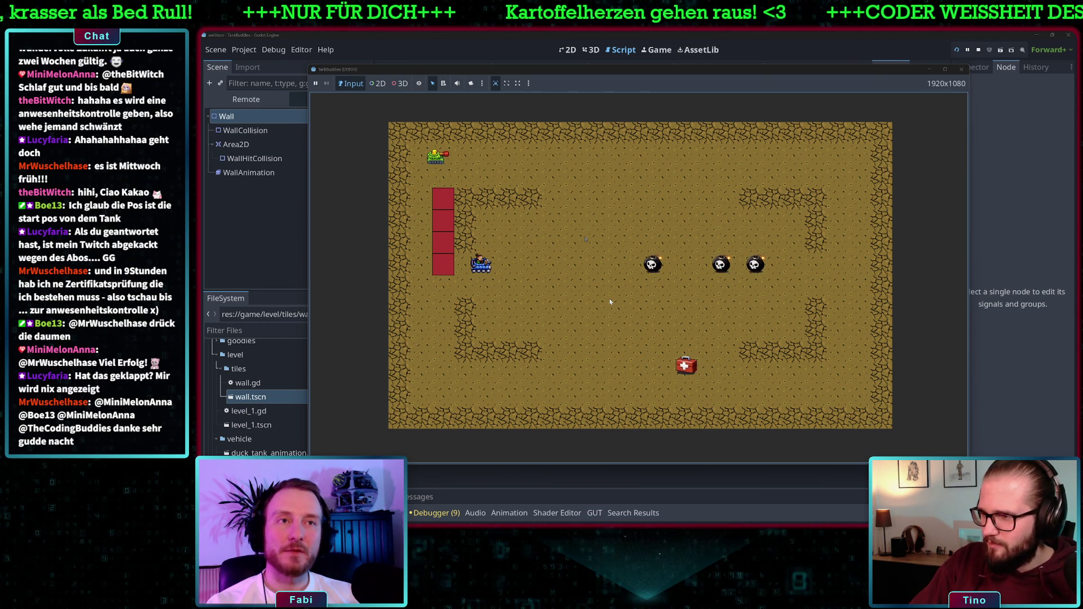
pyautogui.press('Down')
pyautogui.press('space')
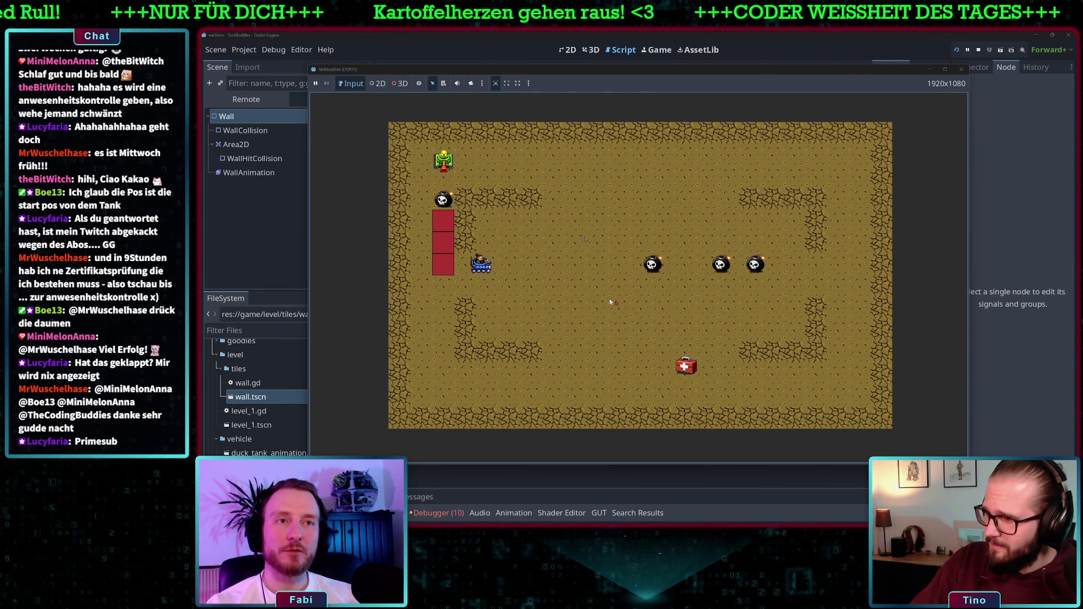
pyautogui.press('space')
pyautogui.press('space')
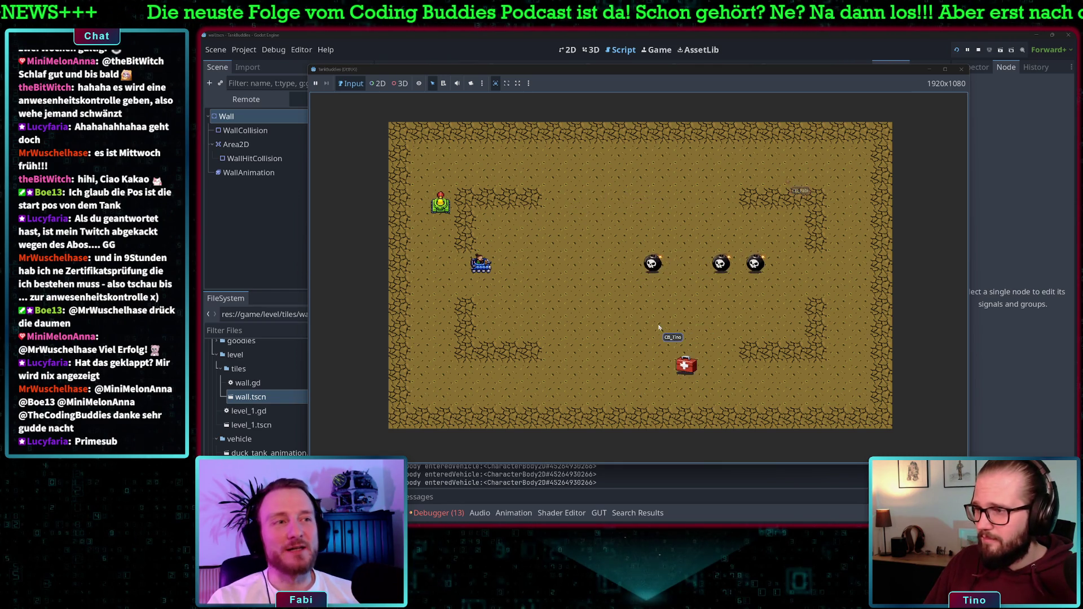
pyautogui.click(796, 59)
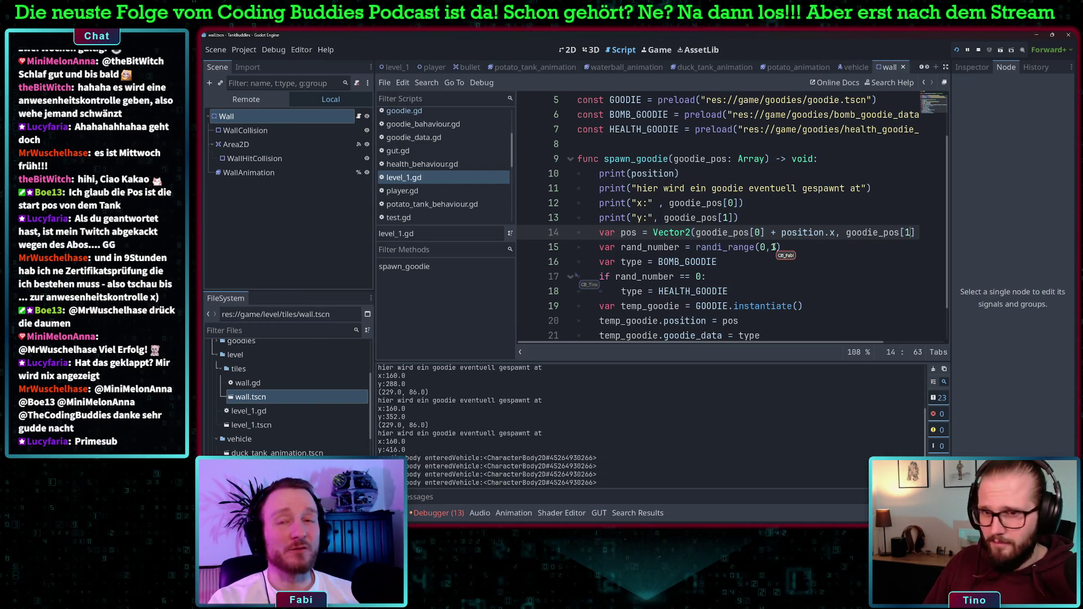
# Step: Delete the + position.x and + position.y terms from the Vector2 on line 14
pyautogui.click(792, 222)
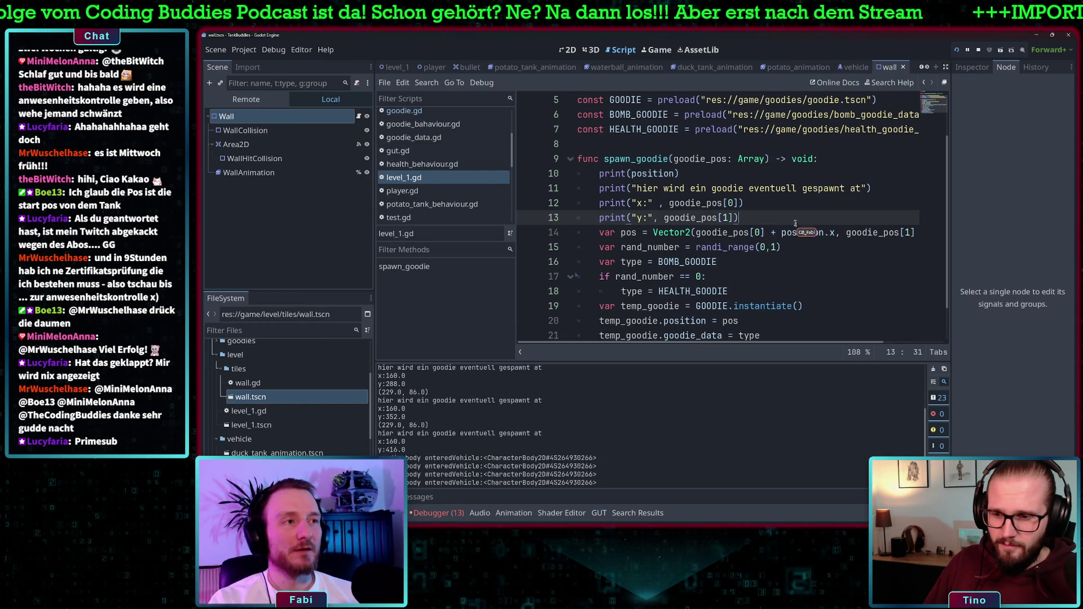
pyautogui.hscroll(2, 818, 226)
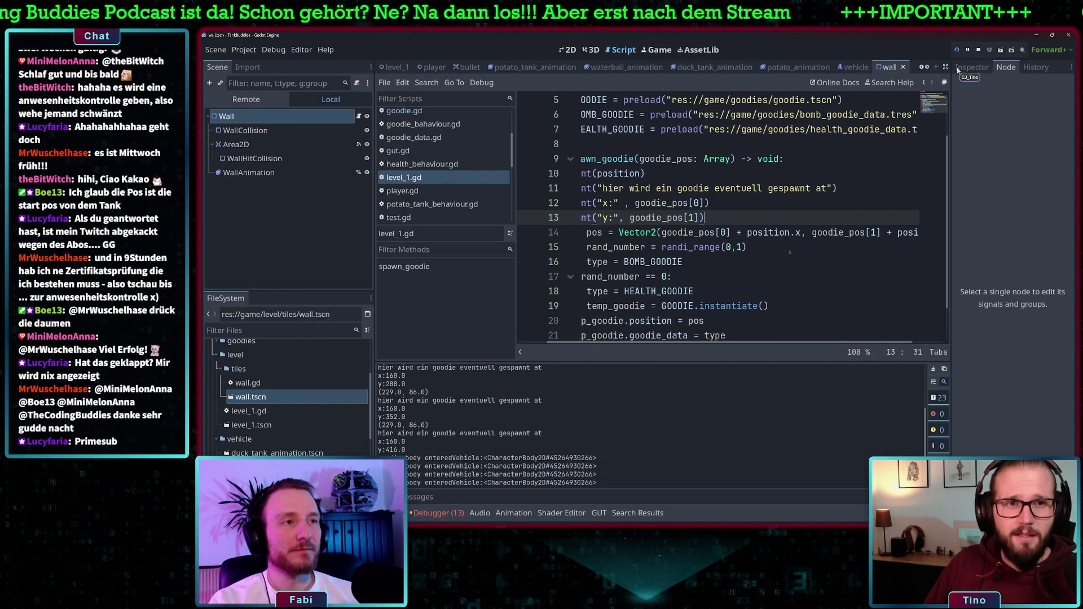
pyautogui.moveTo(801, 233); pyautogui.dragTo(738, 232)
pyautogui.press('BackSpace')
pyautogui.press('BackSpace')
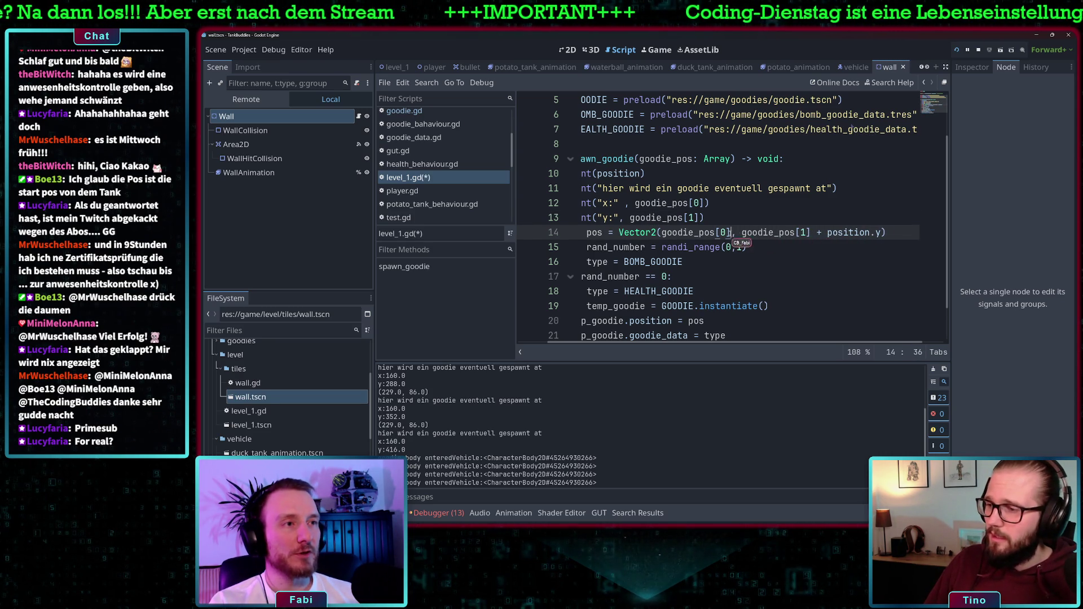
pyautogui.moveTo(878, 233); pyautogui.dragTo(819, 235)
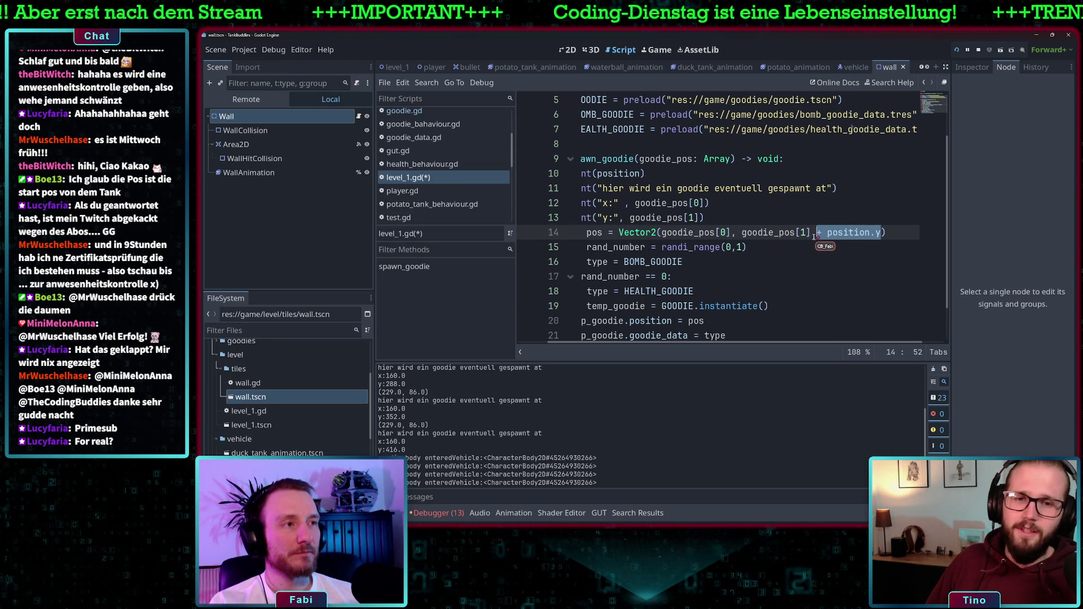
pyautogui.press('BackSpace')
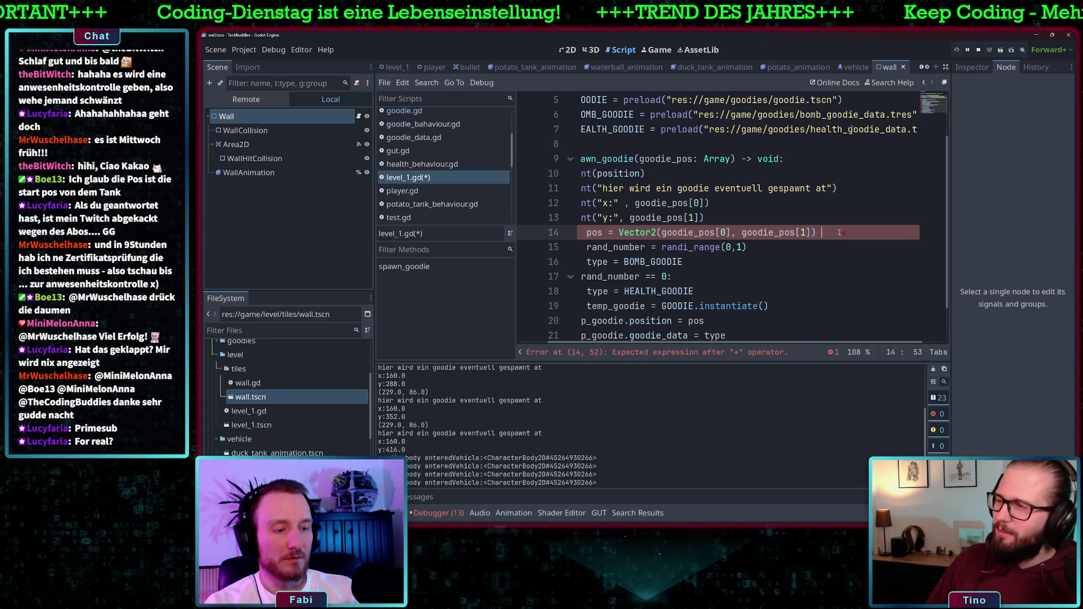
# Step: Append + position after the Vector2(goodie_pos[0], goodie_pos[1]) call and run the project
pyautogui.write('+')
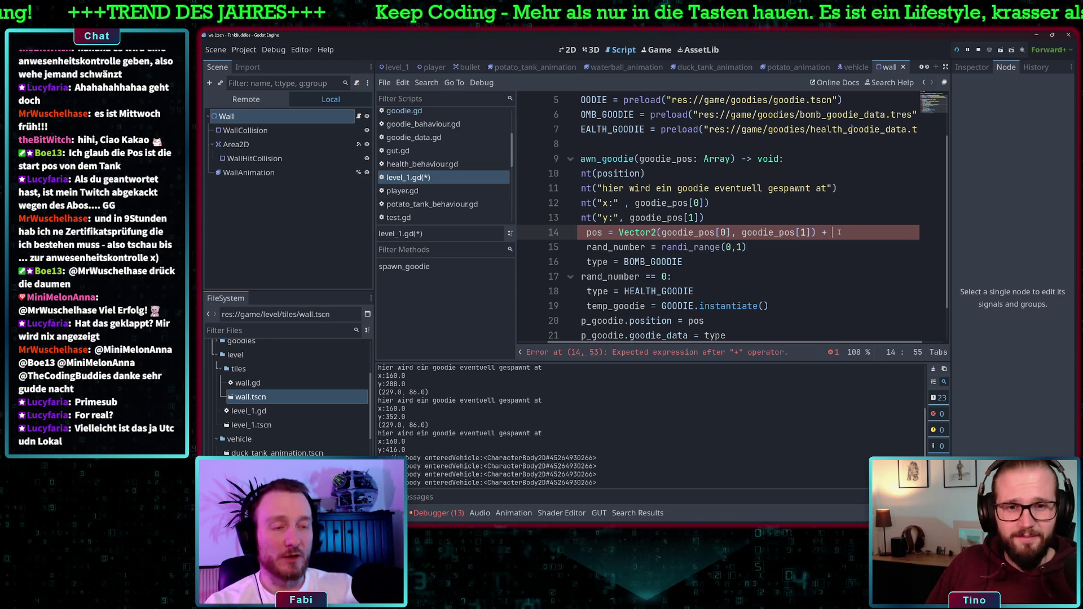
pyautogui.write('pos')
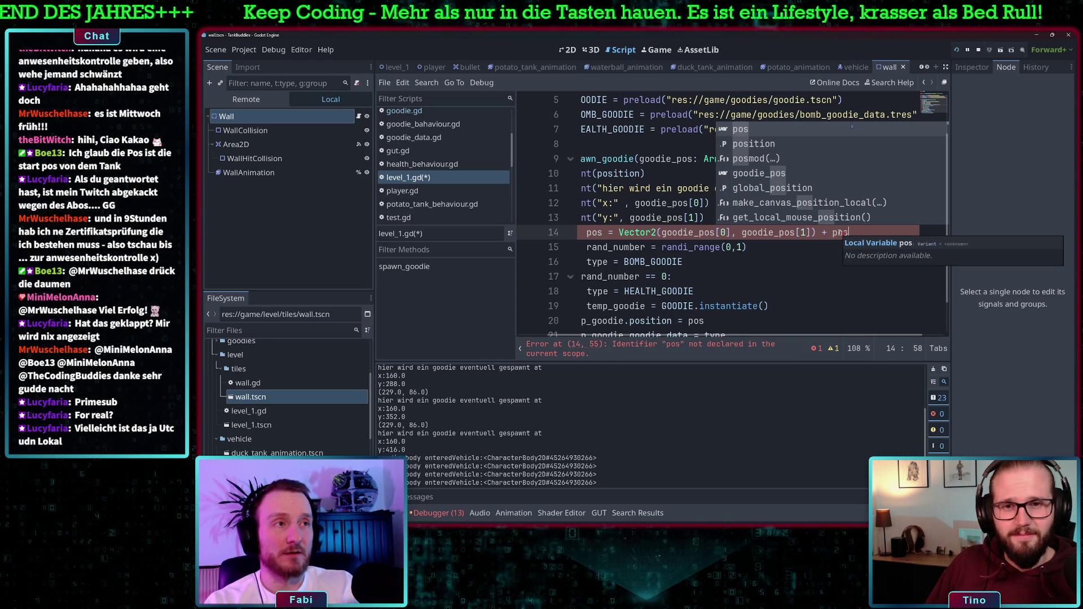
pyautogui.press('Return')
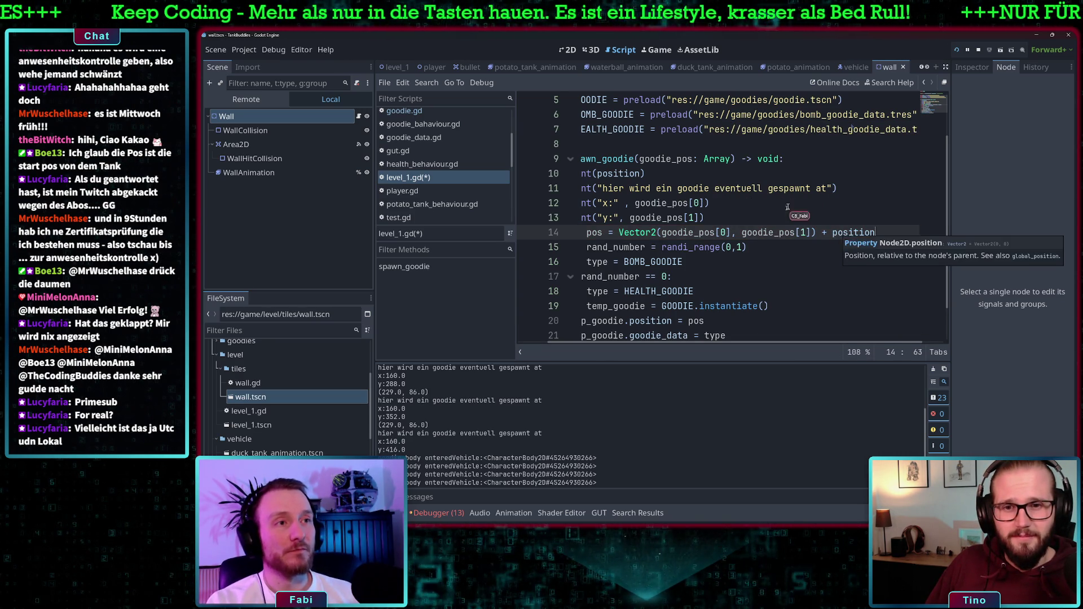
pyautogui.press('Up')
pyautogui.moveTo(663, 234)
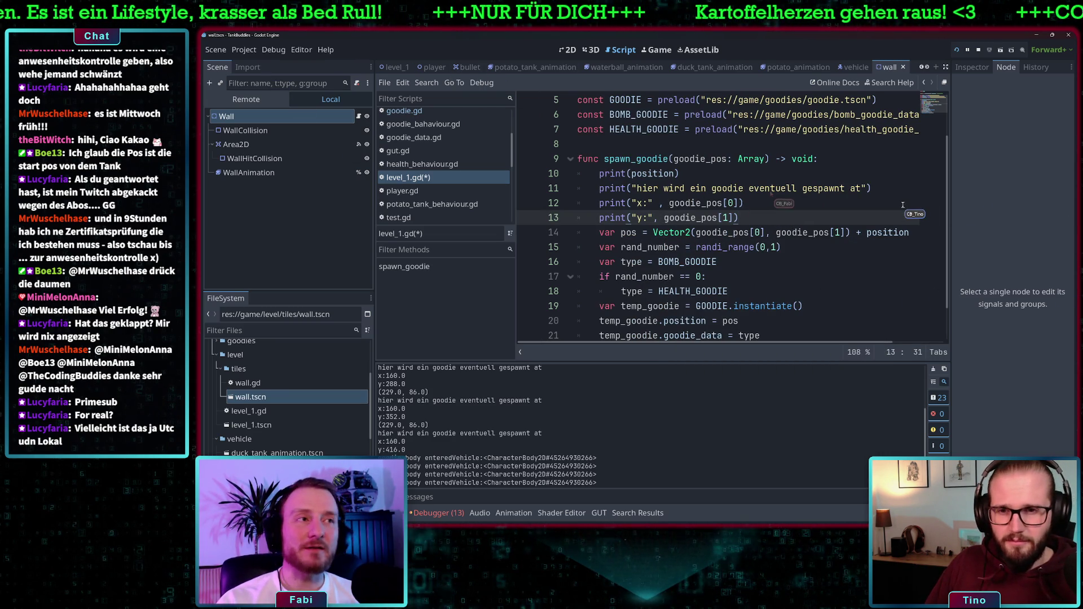
pyautogui.click(957, 50)
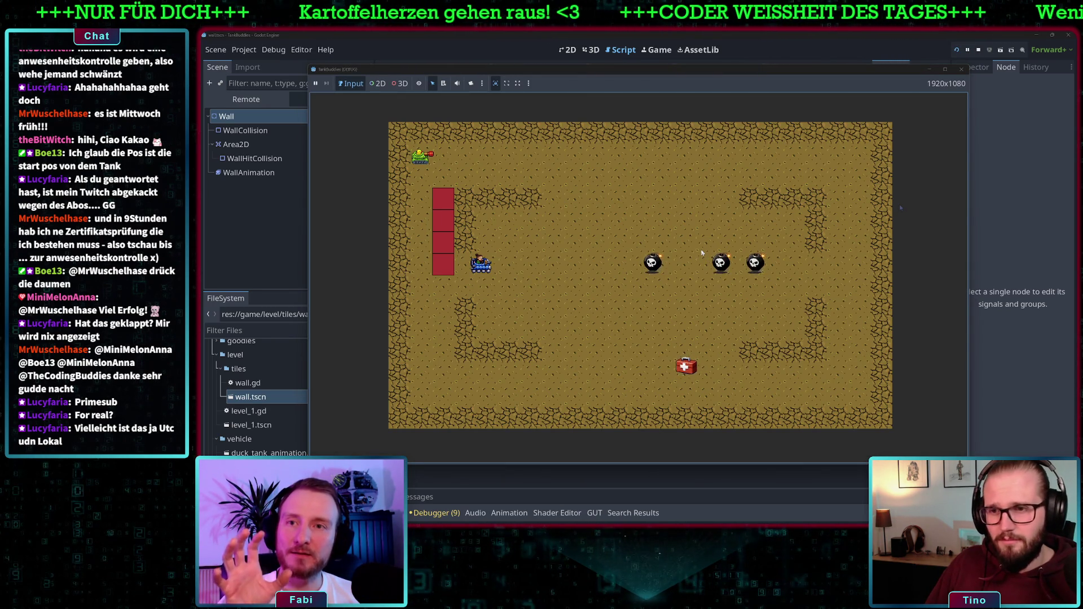
# Step: Drive down to the red wall, shoot it, and collect the spawned bomb and medkit
pyautogui.press('Right')
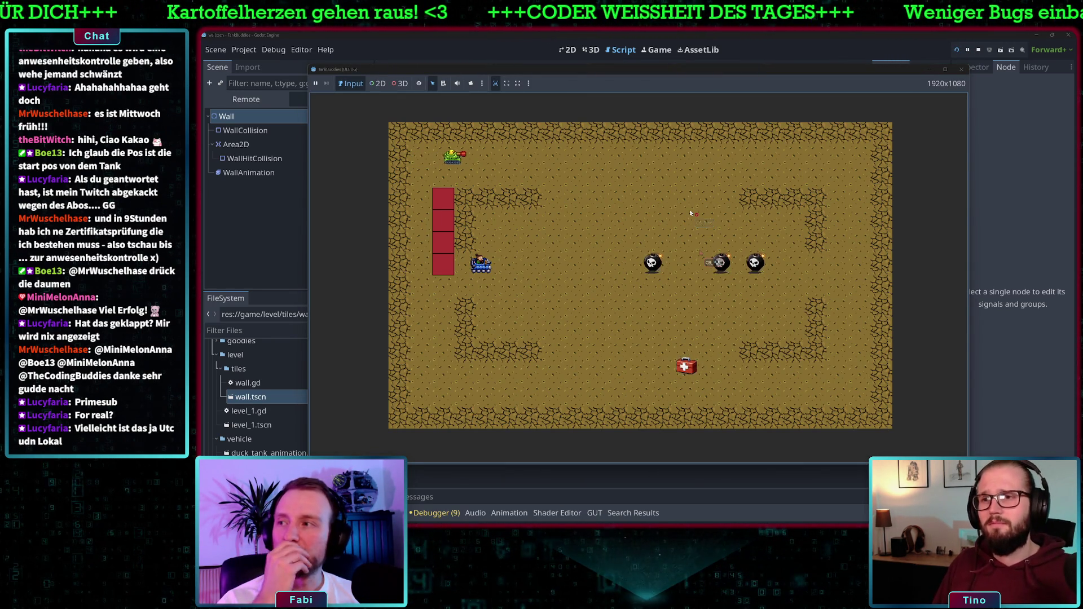
pyautogui.press('Left')
pyautogui.press('Down')
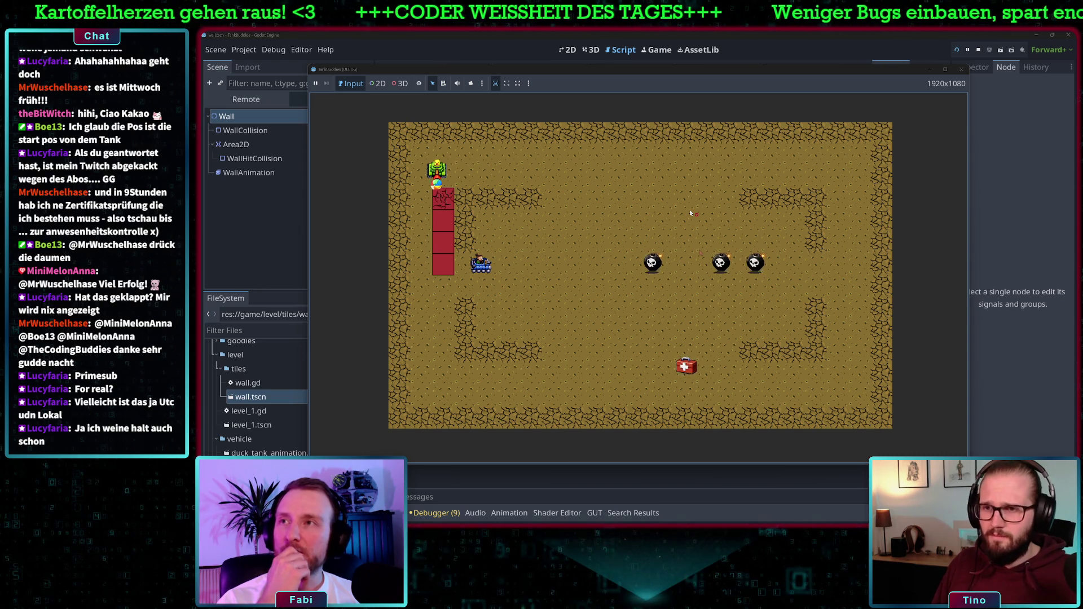
pyautogui.press('Down')
pyautogui.press('space')
pyautogui.press('space')
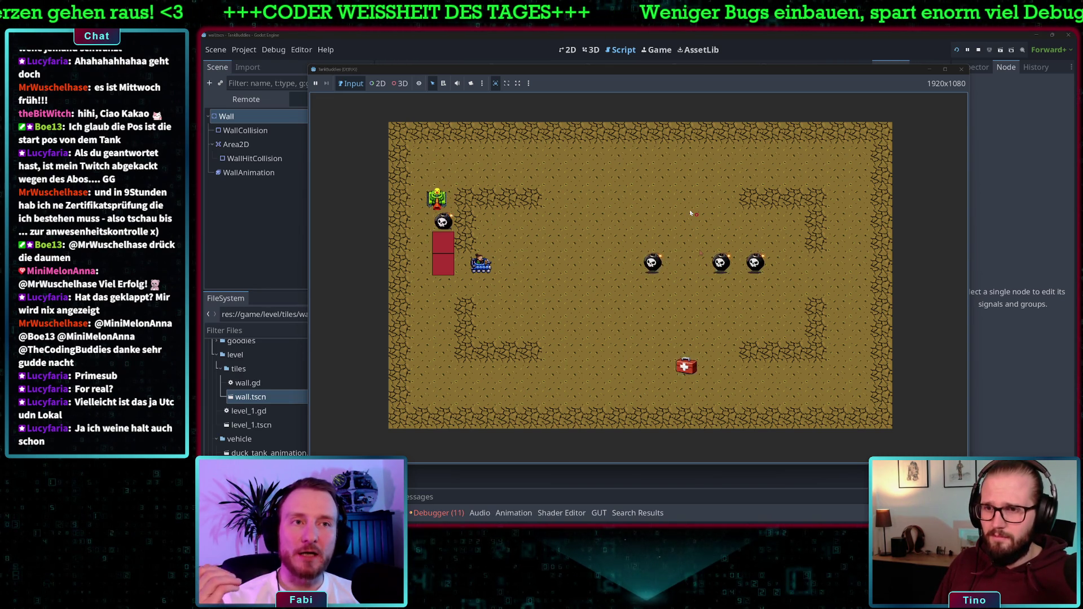
pyautogui.press('Down')
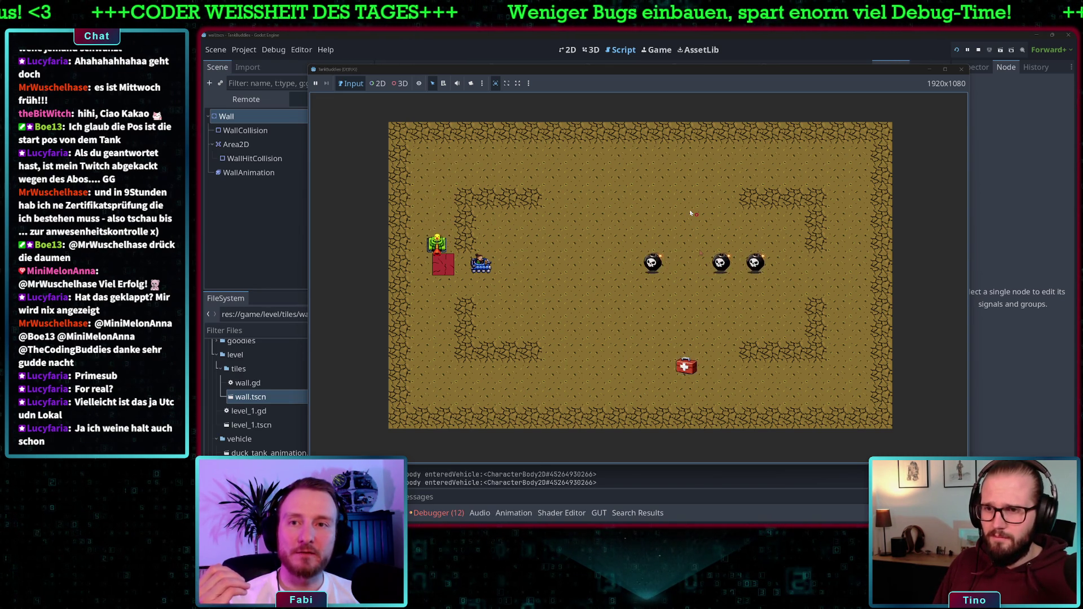
pyautogui.press('space')
# Step: Drive the tank along the wall to collect another bomb, then restart the game
pyautogui.press('Up')
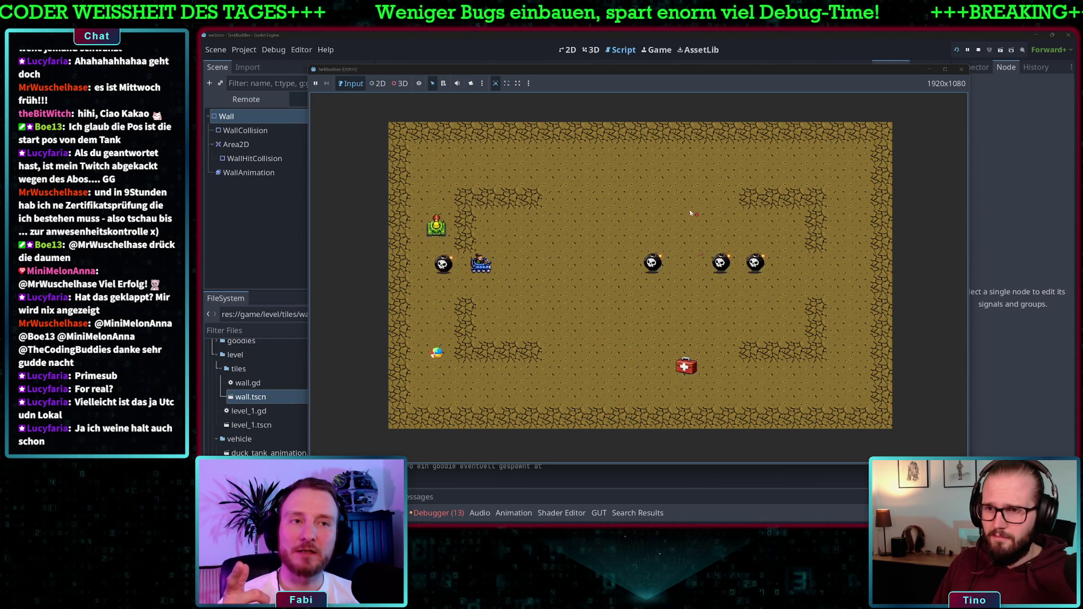
pyautogui.press('Down')
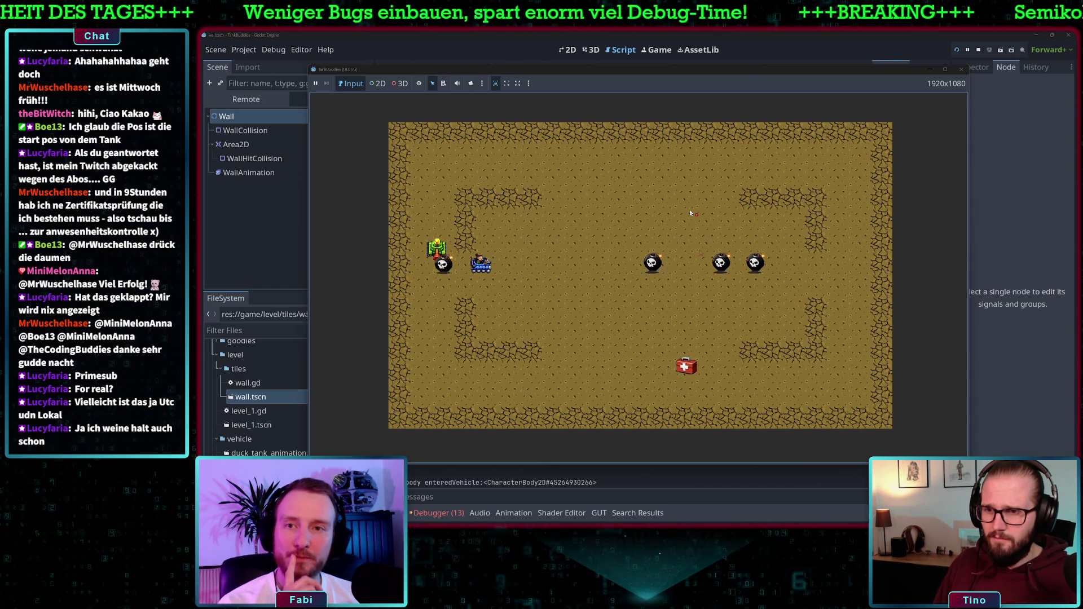
pyautogui.press('Right')
pyautogui.press('Up')
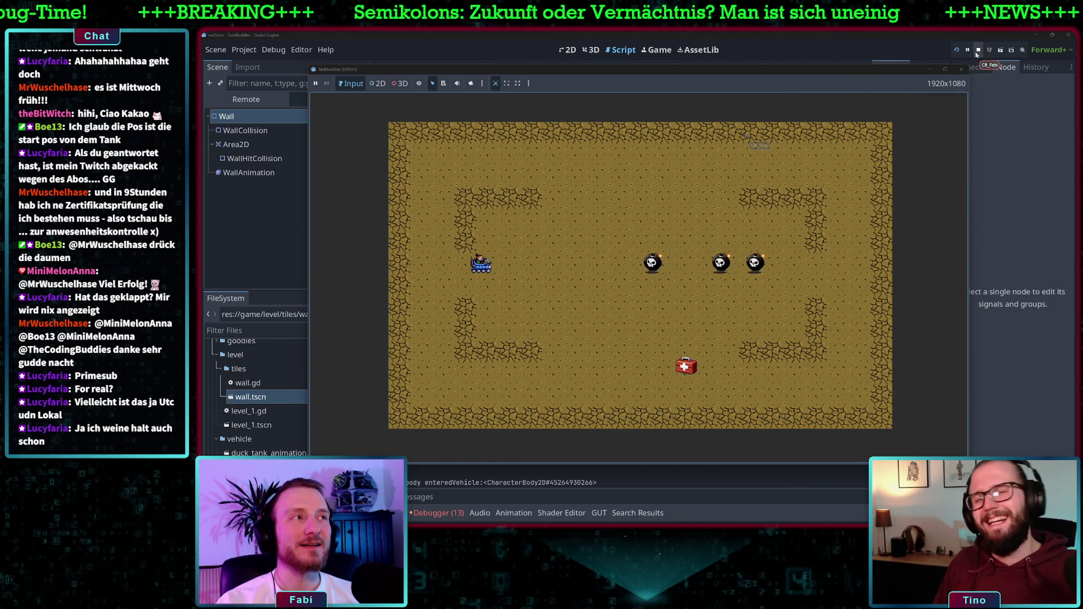
pyautogui.click(957, 51)
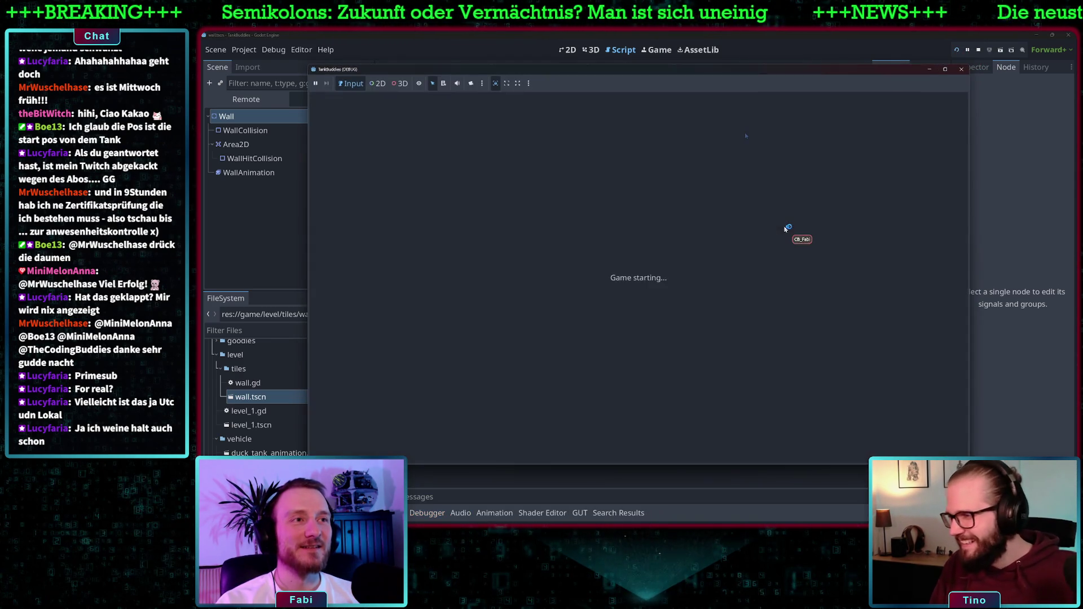
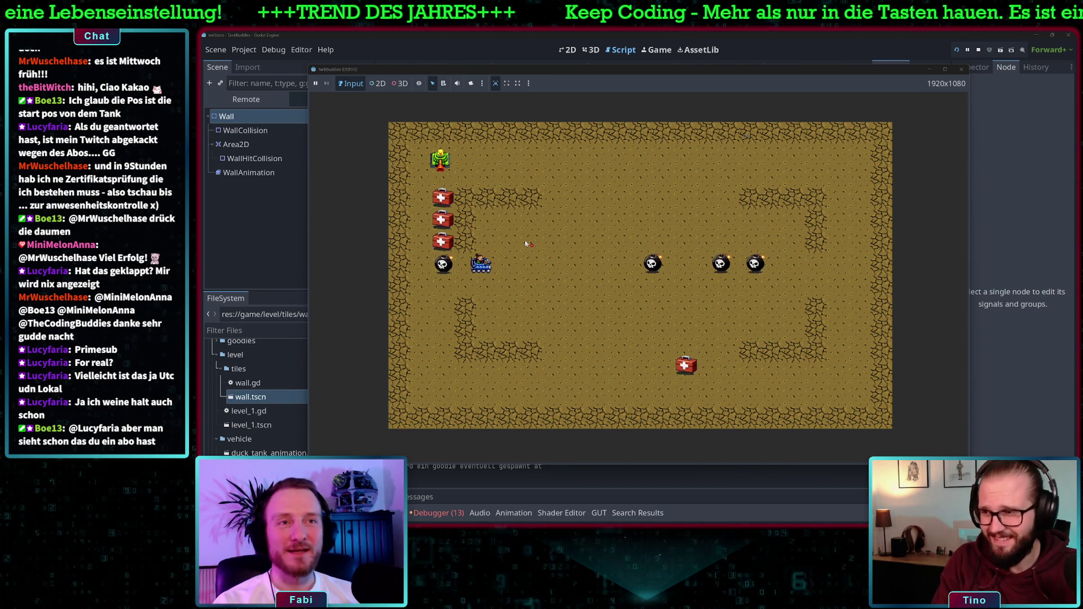
# Step: Drive the green tank down and right toward the medkits, then stop the test run
pyautogui.press('Down')
pyautogui.press('Down')
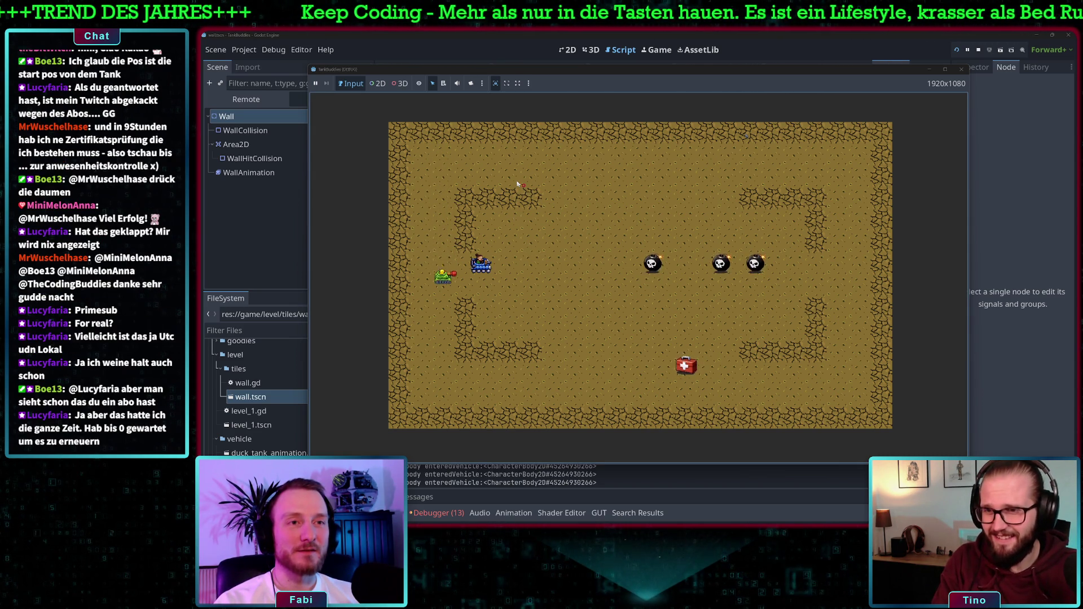
pyautogui.press('Right')
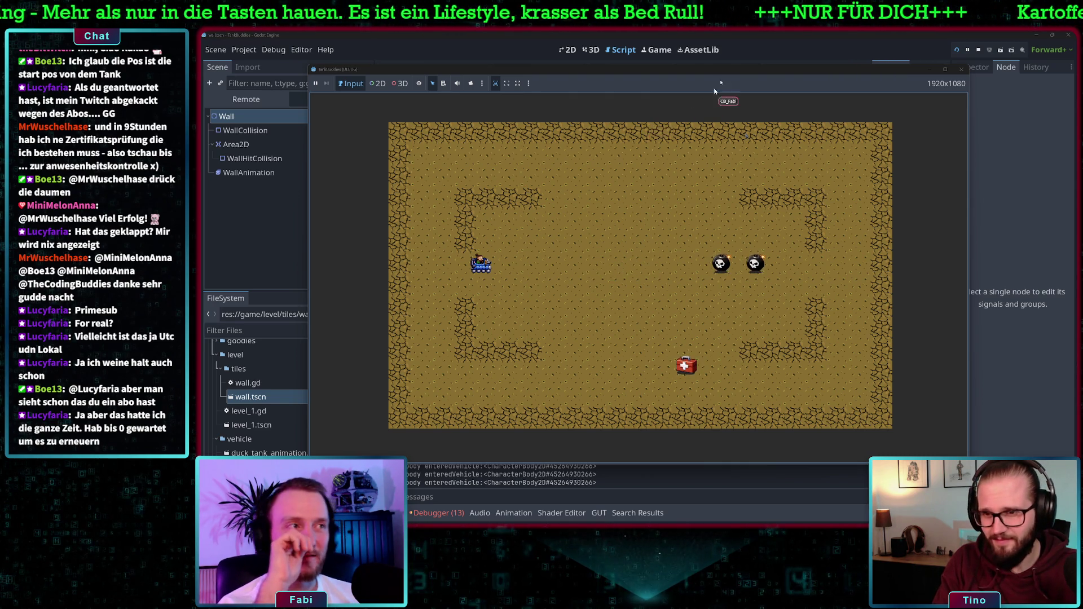
pyautogui.click(979, 51)
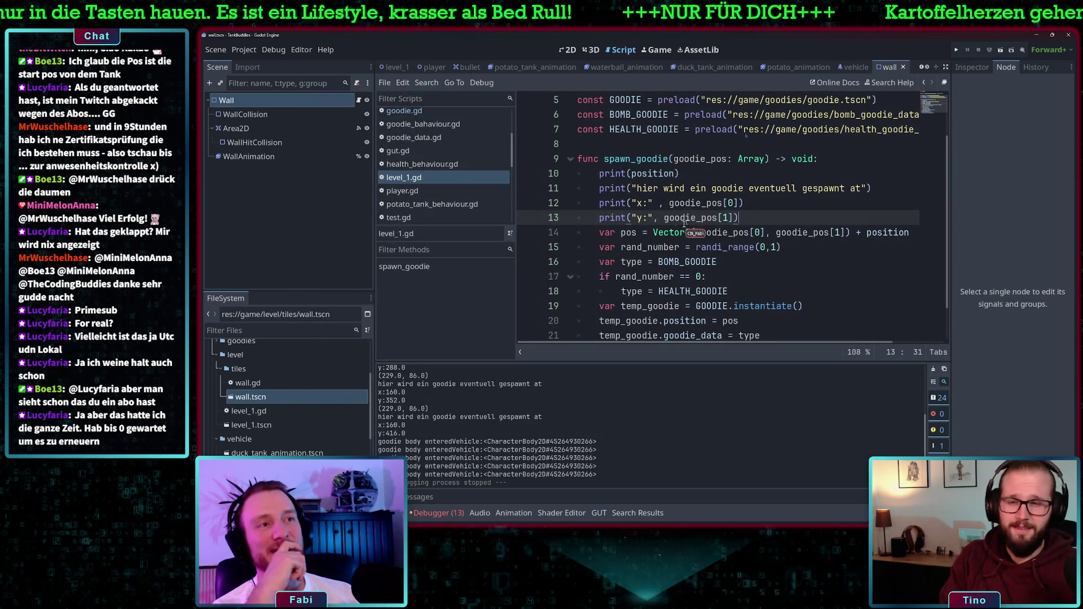
# Step: Delete print lines 10–13 and the leftover blank line from spawn_goodie in level_1.gd
pyautogui.moveTo(747, 219)
pyautogui.mouseDown()
pyautogui.moveTo(603, 190)
pyautogui.moveTo(593, 175)
pyautogui.mouseUp()
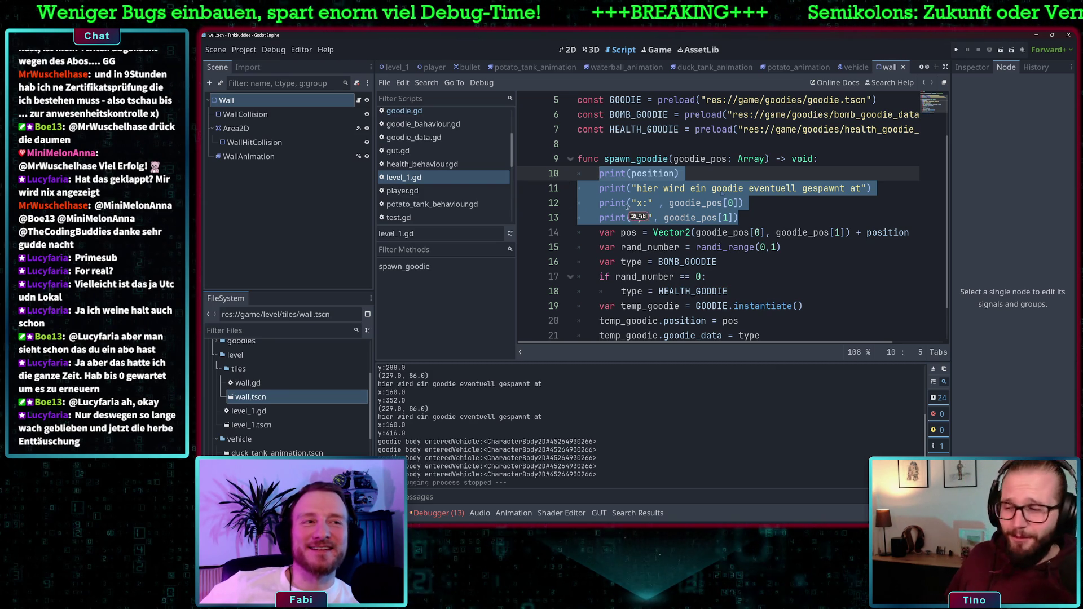
pyautogui.click(762, 219)
pyautogui.moveTo(762, 218)
pyautogui.mouseDown()
pyautogui.moveTo(567, 193)
pyautogui.moveTo(551, 179)
pyautogui.mouseUp()
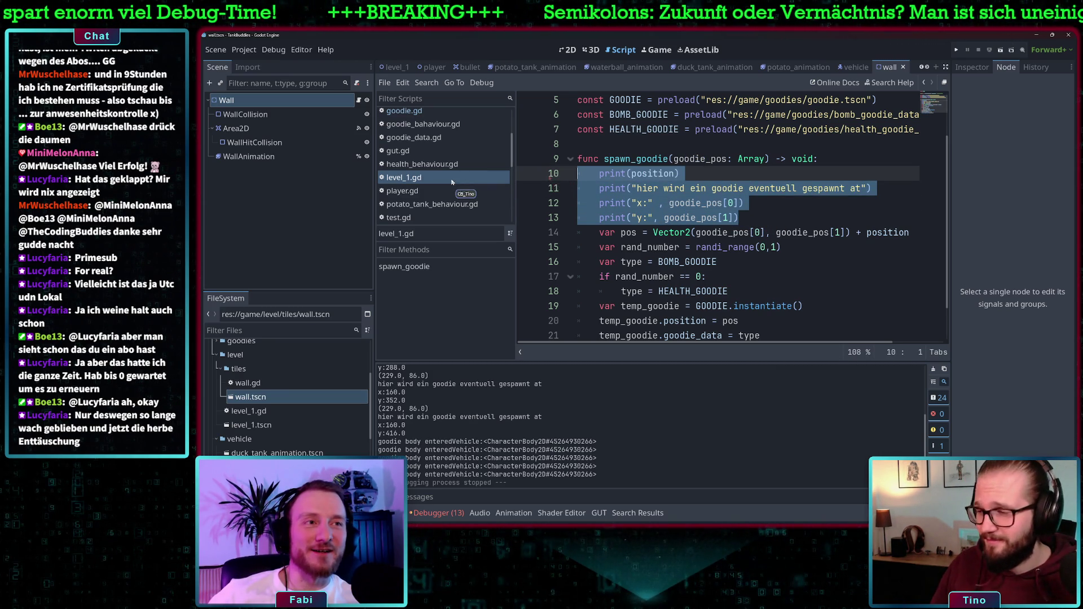
pyautogui.press('BackSpace')
pyautogui.press('BackSpace')
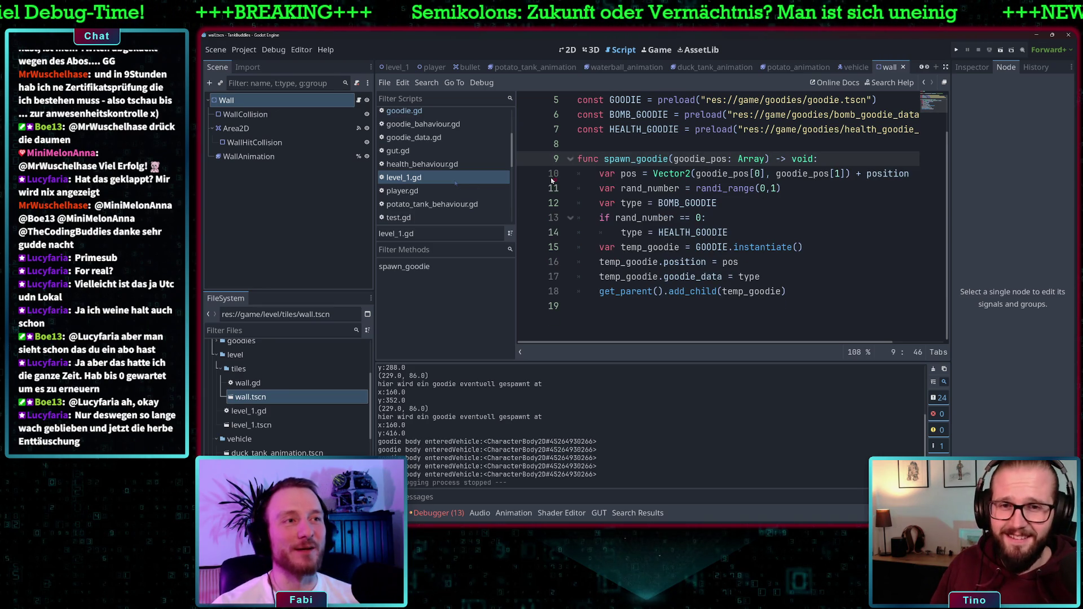
pyautogui.click(824, 257)
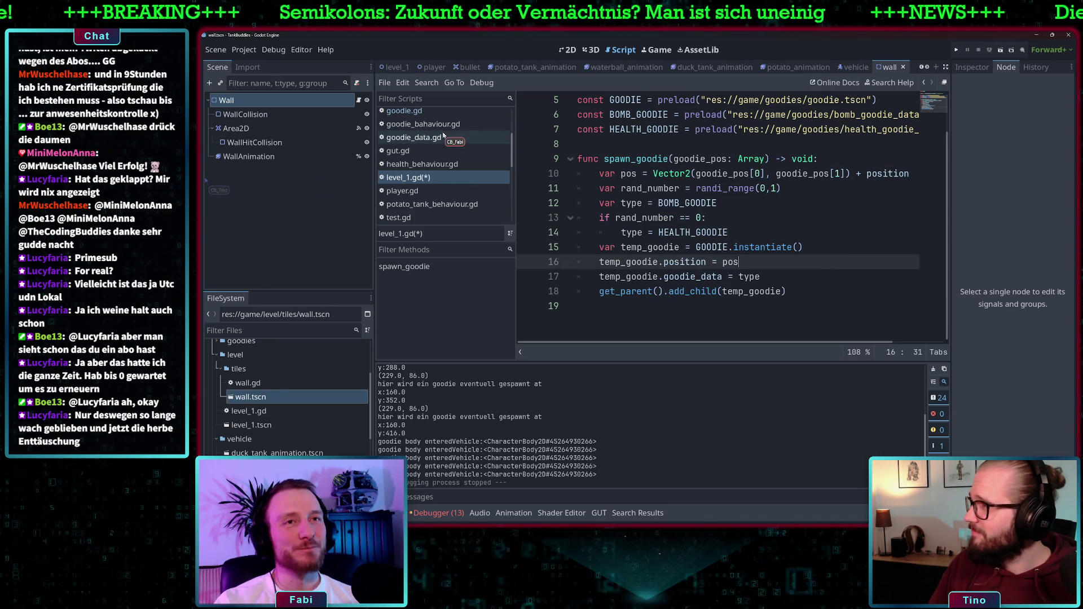
pyautogui.scroll(5, 270, 384)
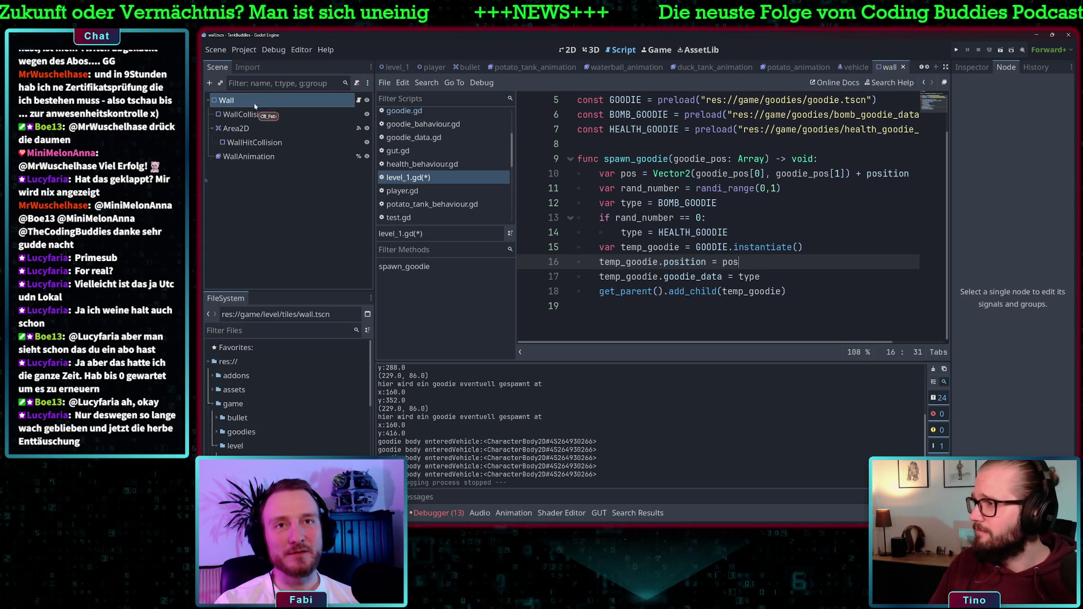
pyautogui.scroll(2, 717, 220)
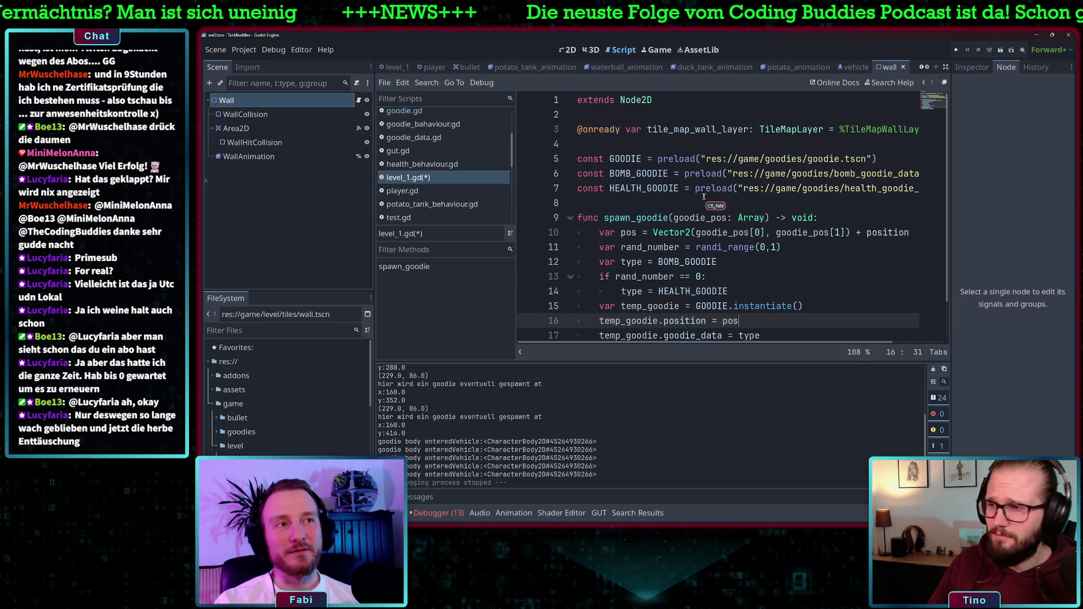
pyautogui.click(243, 51)
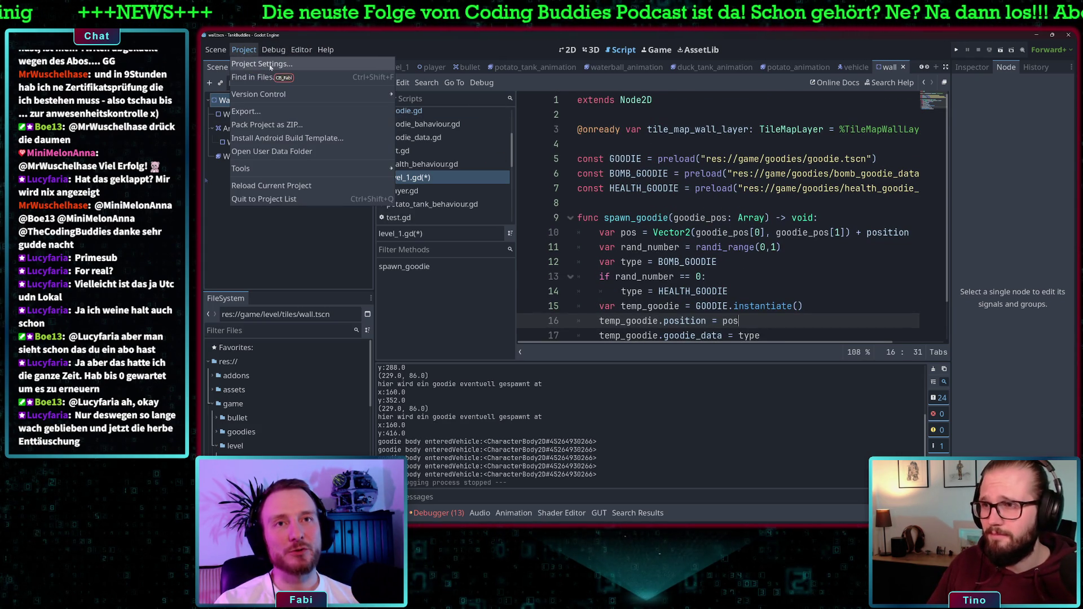
pyautogui.click(269, 65)
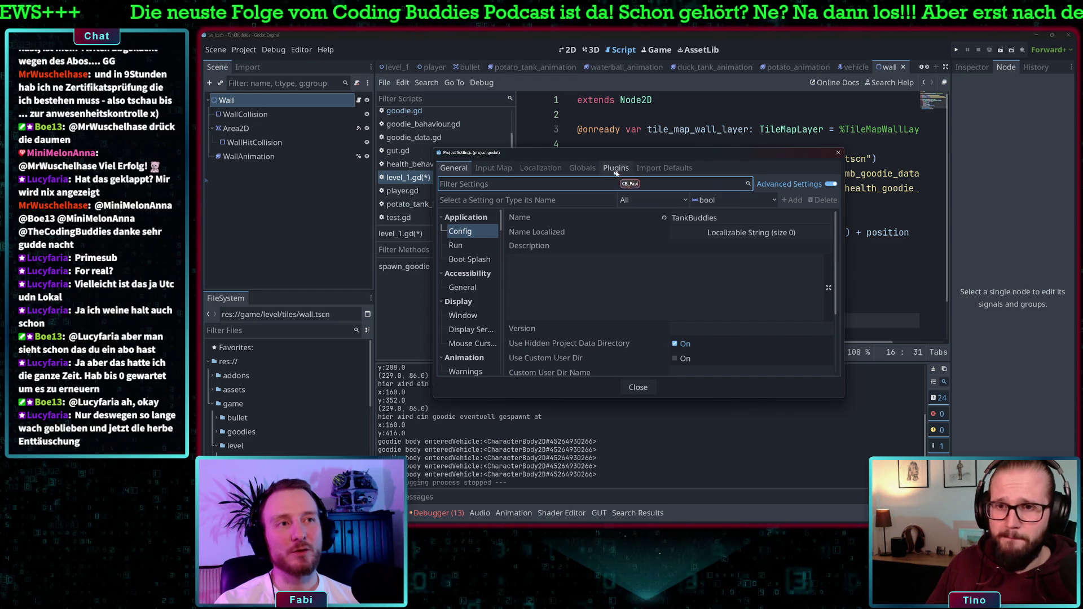
pyautogui.click(581, 168)
pyautogui.moveTo(636, 152); pyautogui.dragTo(565, 221)
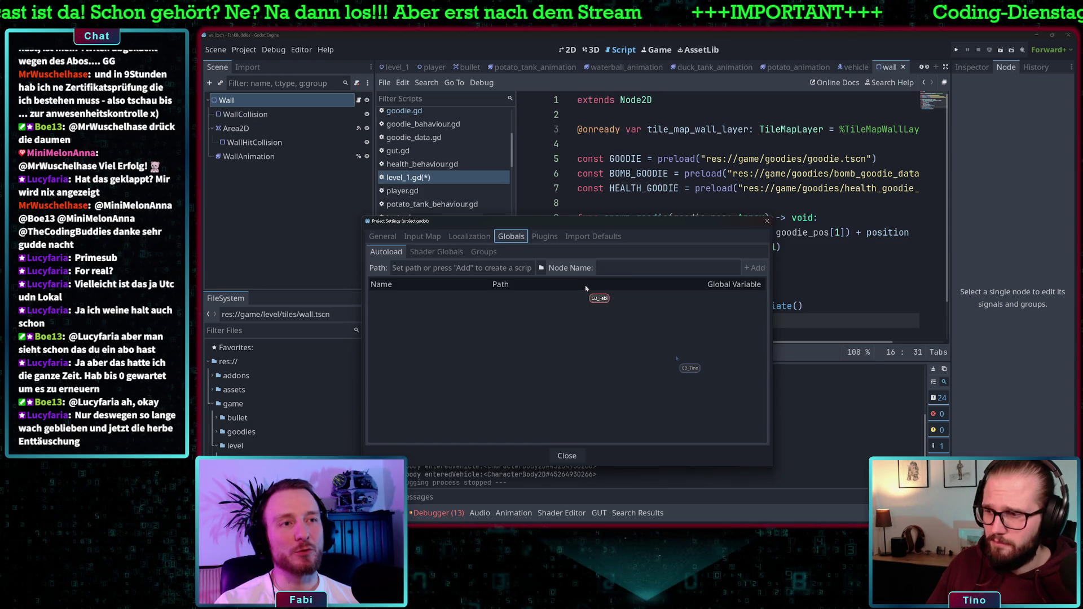
pyautogui.click(486, 268)
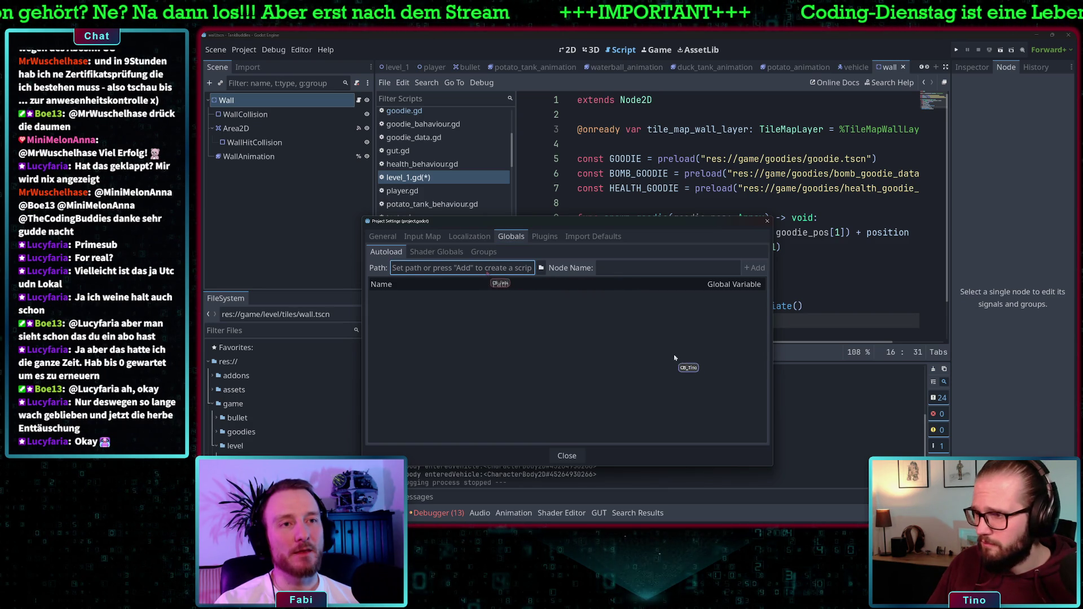
pyautogui.click(755, 268)
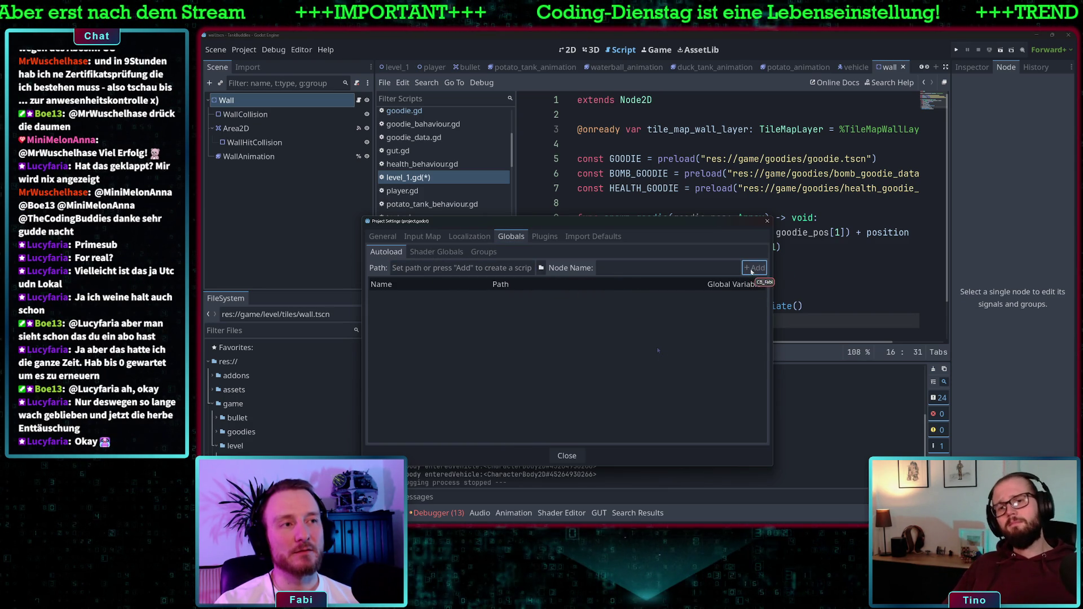
pyautogui.click(487, 268)
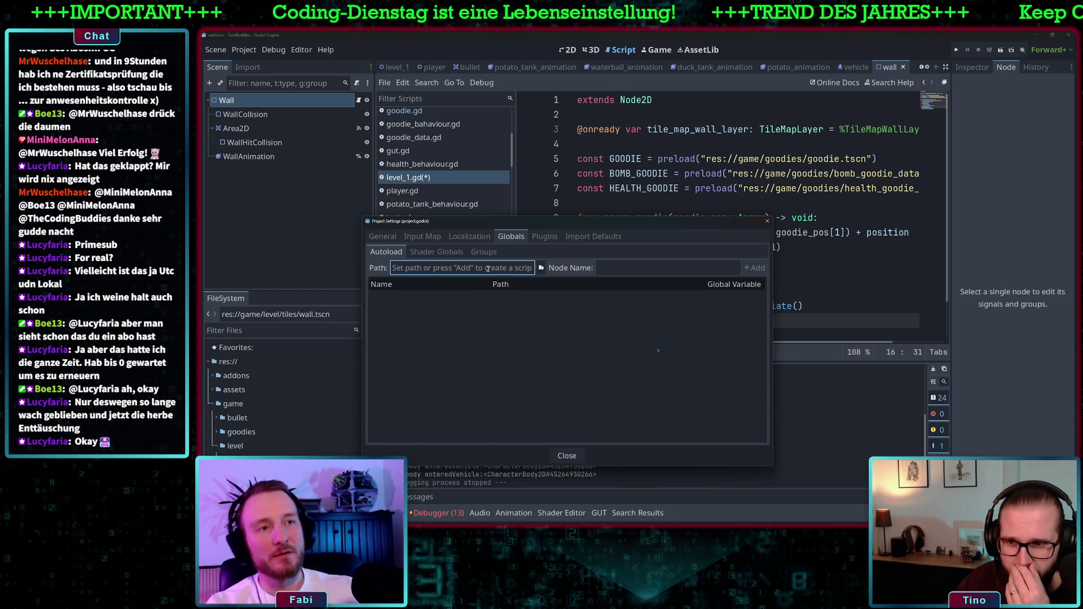
pyautogui.click(620, 265)
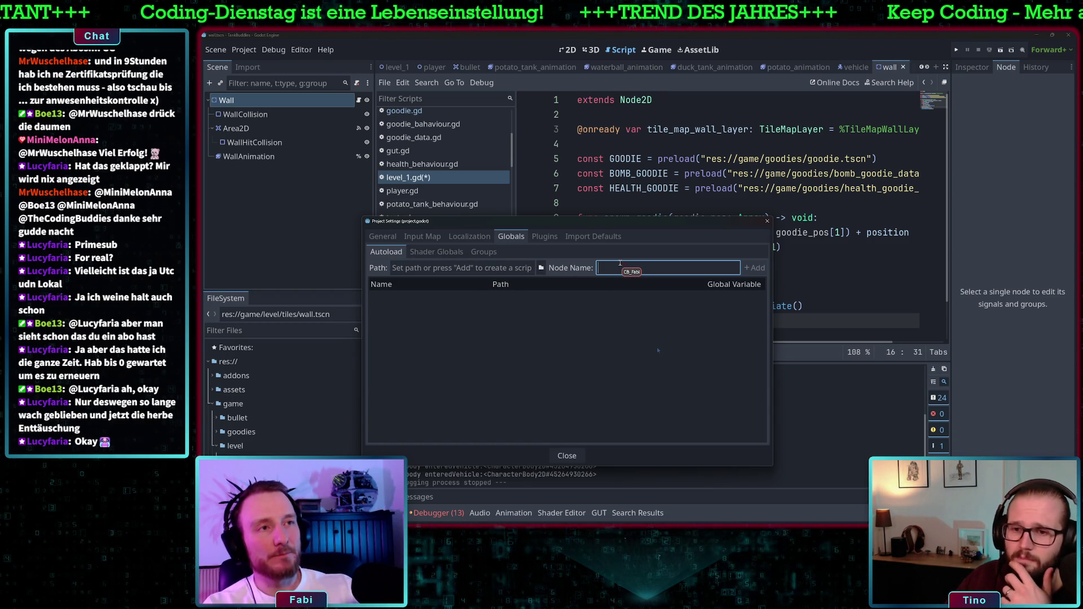
pyautogui.write('GOODIE')
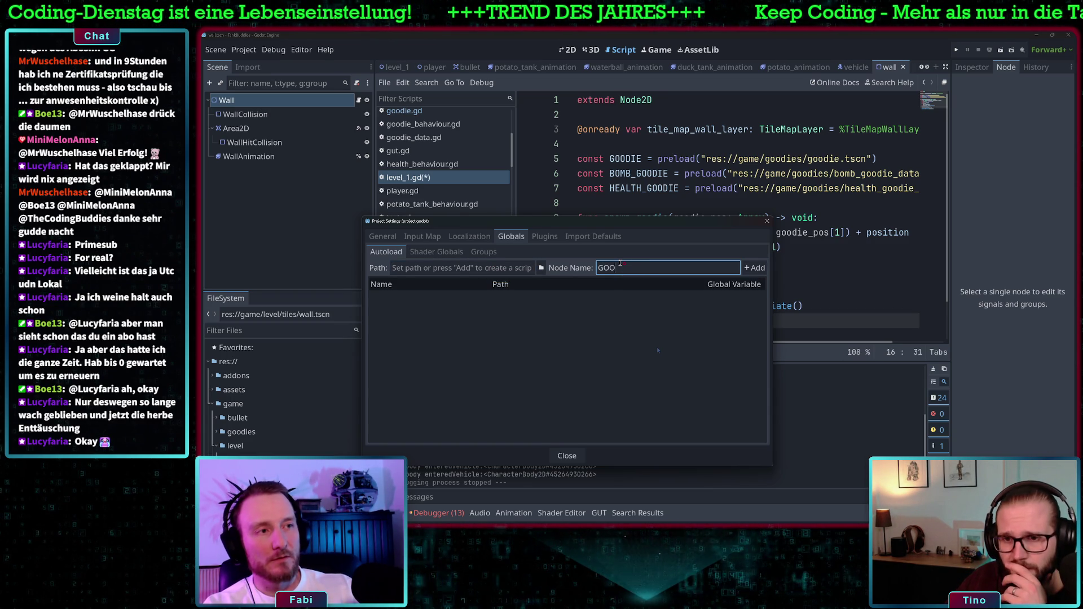
pyautogui.click(754, 267)
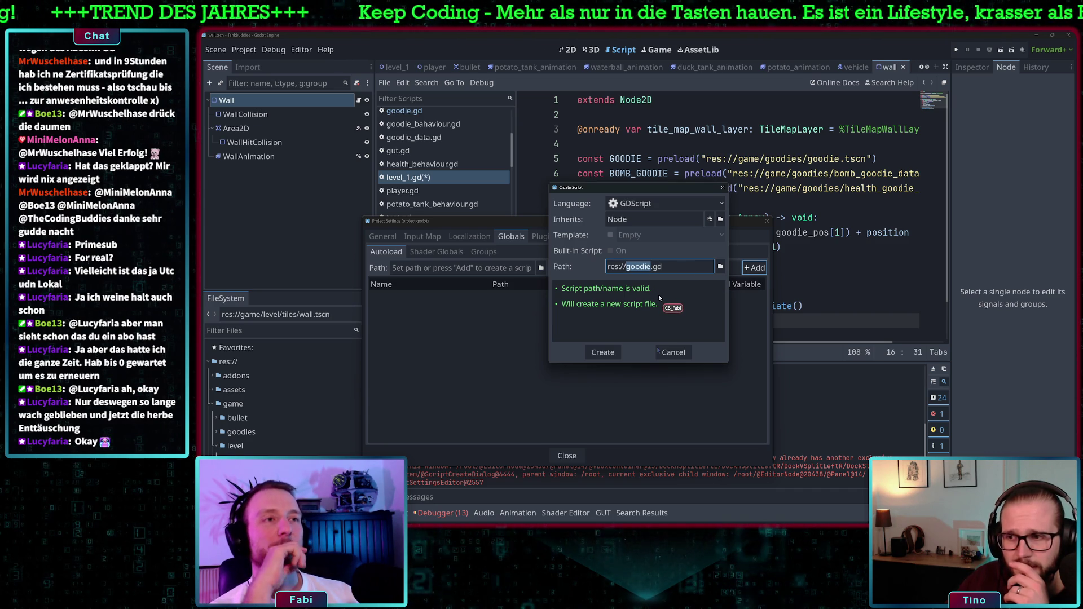
pyautogui.click(671, 352)
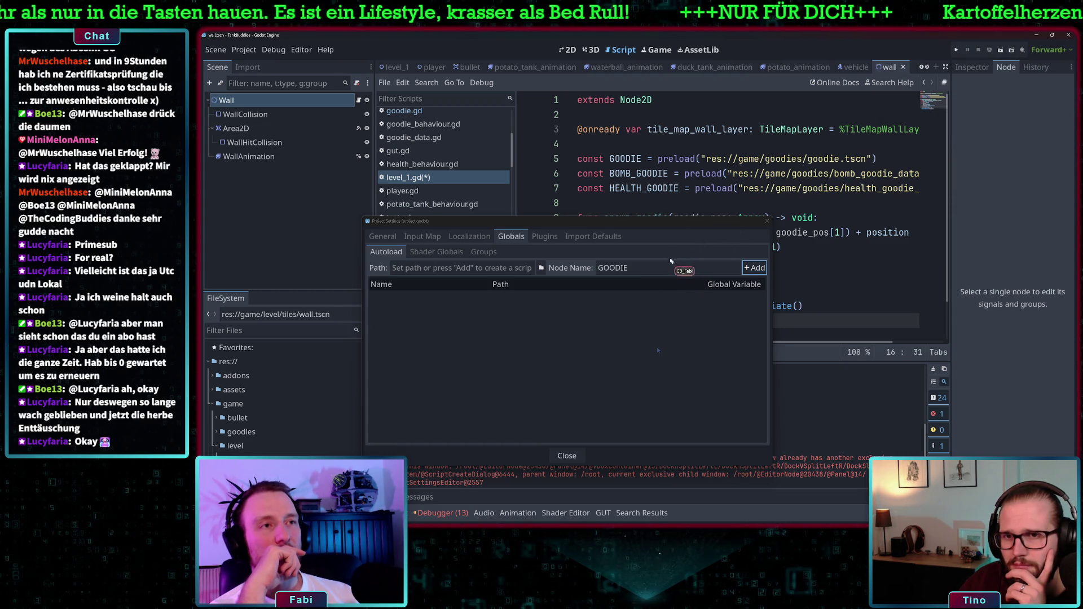
pyautogui.click(651, 268)
pyautogui.press('BackSpace')
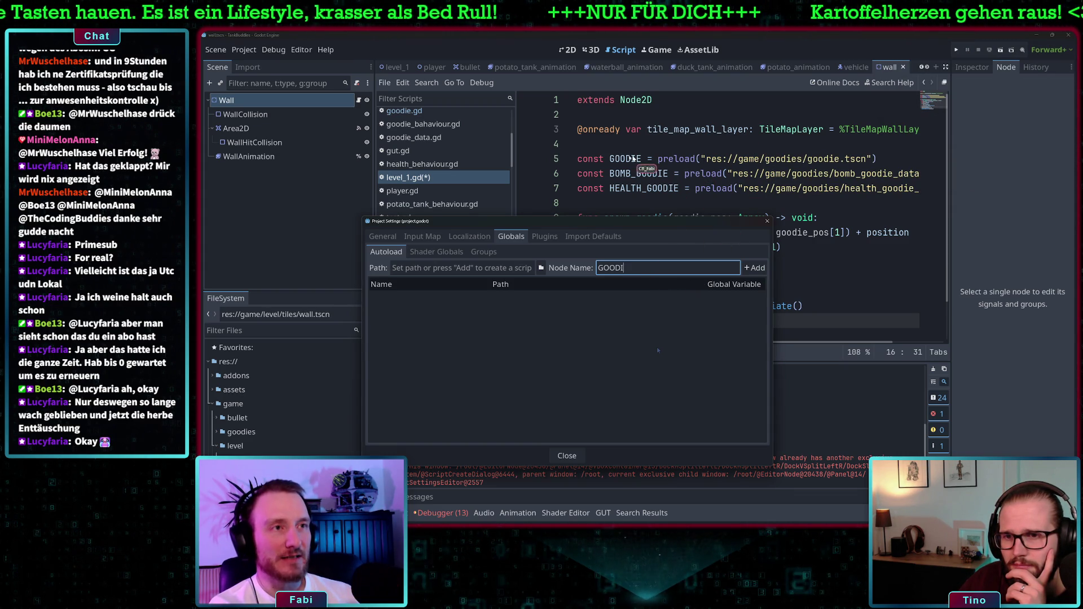
pyautogui.moveTo(609, 158); pyautogui.dragTo(658, 159)
pyautogui.press('BackSpace')
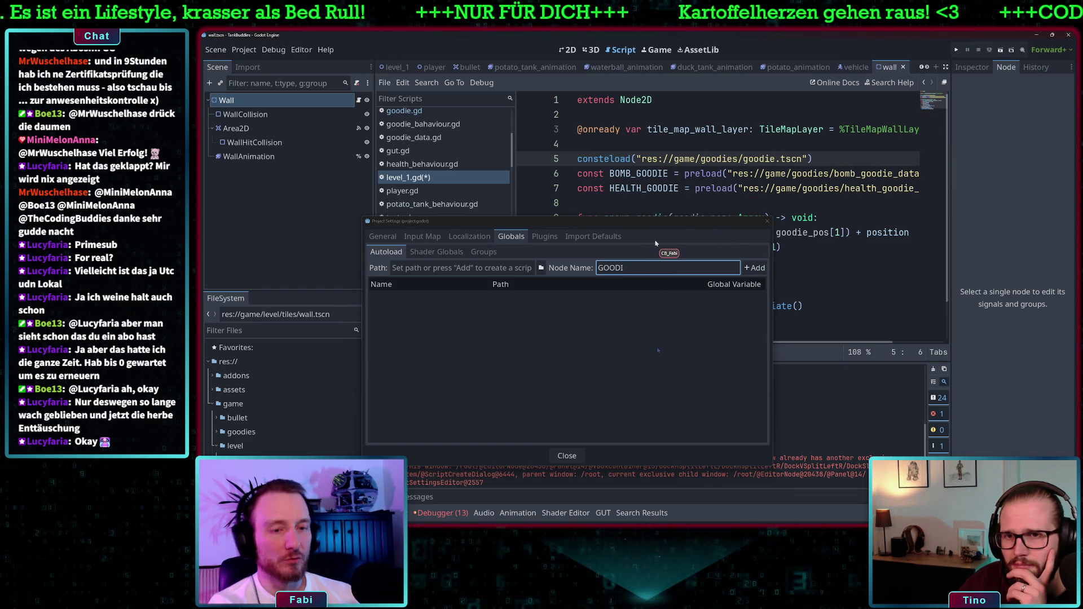
pyautogui.hotkey('ctrl', 'z')
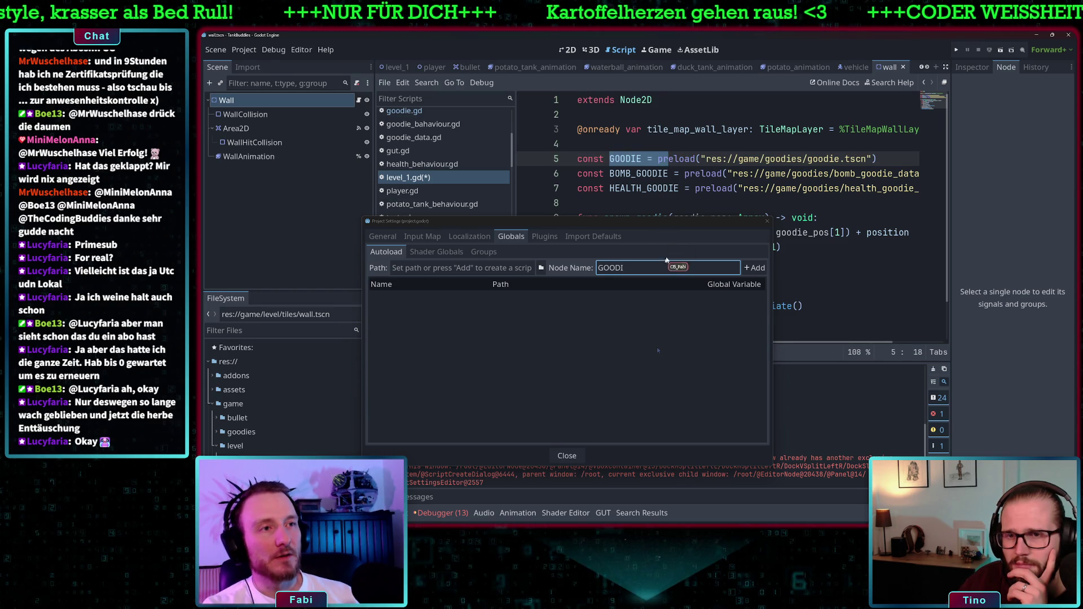
pyautogui.moveTo(651, 268); pyautogui.dragTo(589, 269)
pyautogui.press('BackSpace')
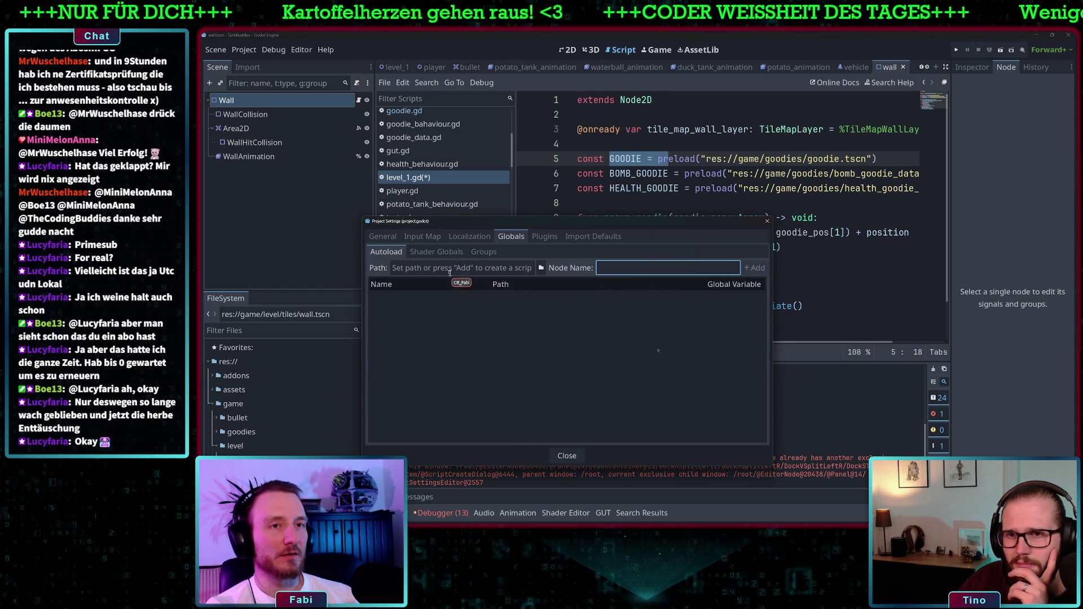
pyautogui.click(524, 269)
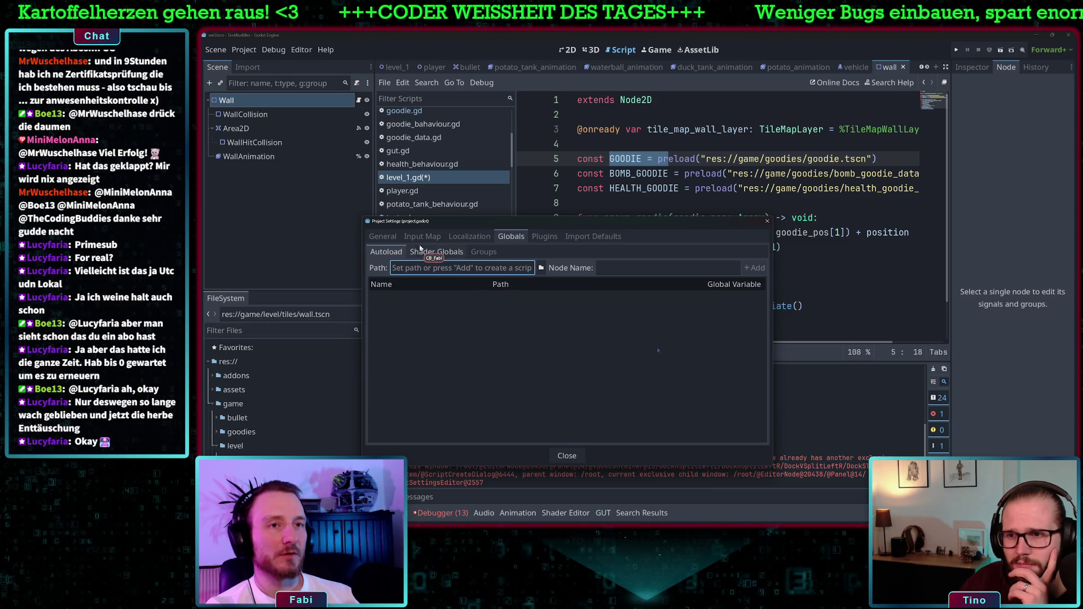
pyautogui.click(446, 253)
pyautogui.click(483, 252)
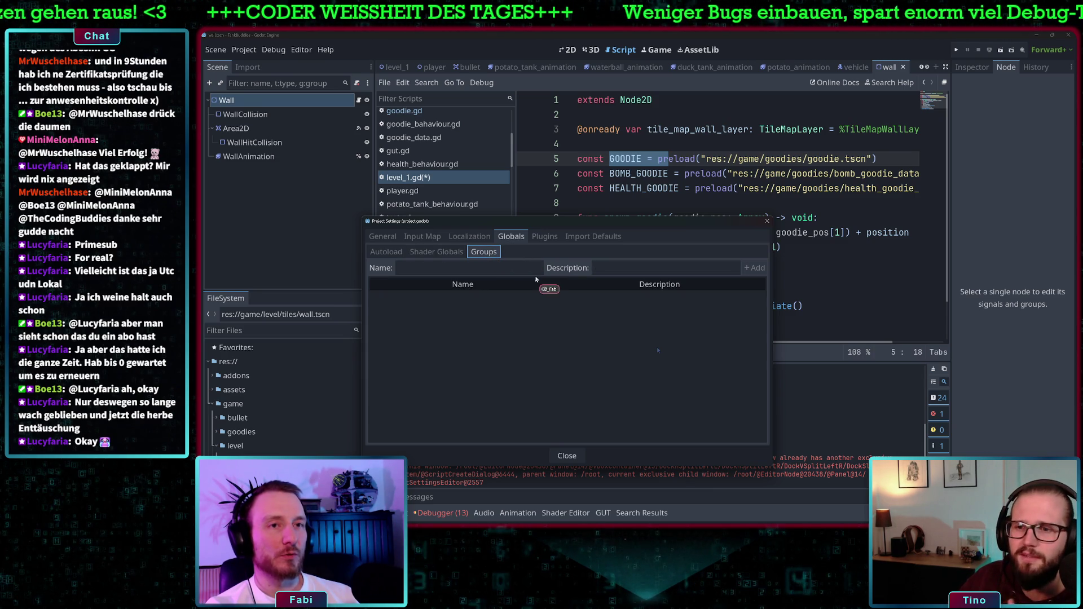
pyautogui.click(442, 254)
pyautogui.click(386, 253)
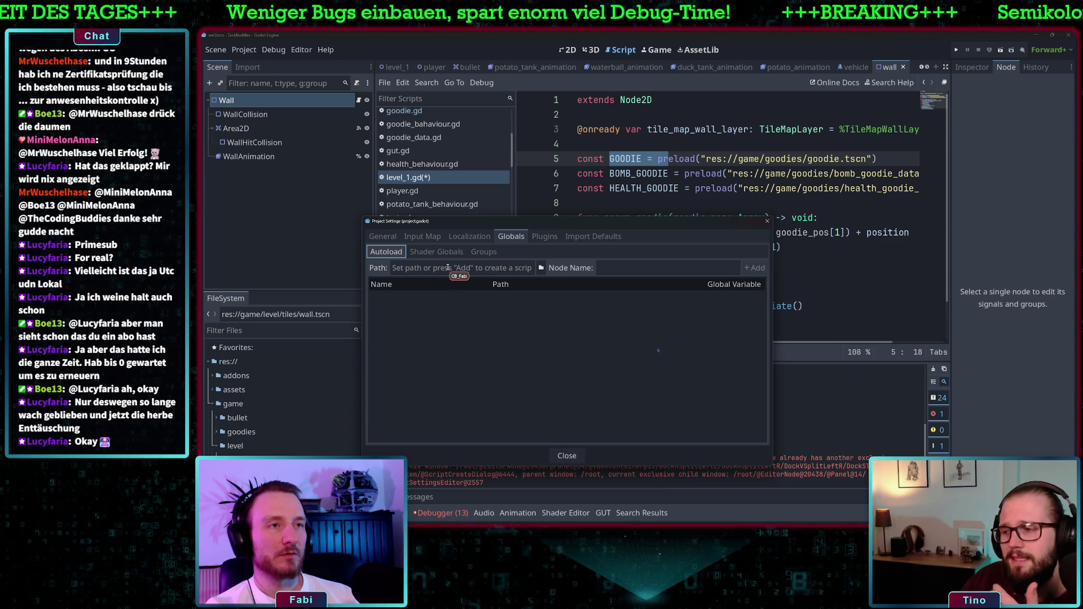
pyautogui.click(447, 267)
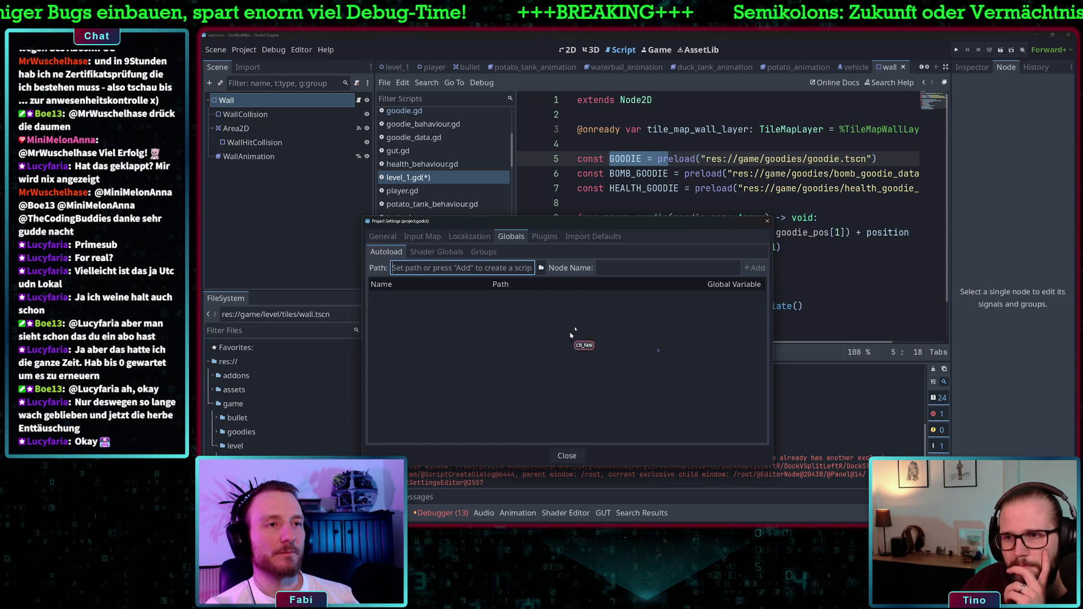
pyautogui.click(567, 456)
pyautogui.scroll(-5, 274, 445)
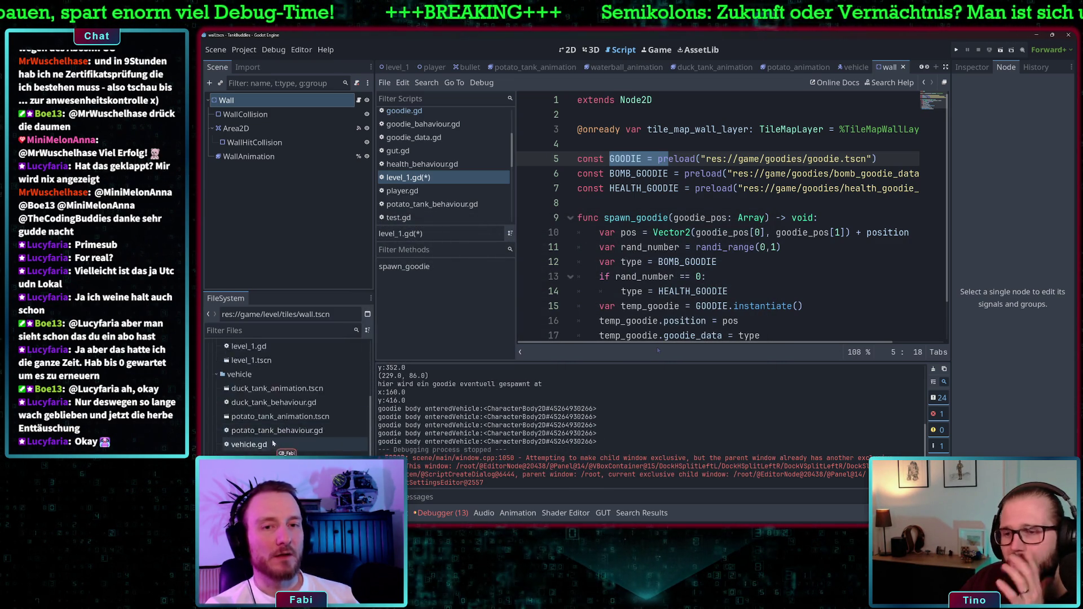
# Step: Select the preload call on line 5 of the level_1.gd script
pyautogui.scroll(10, 273, 444)
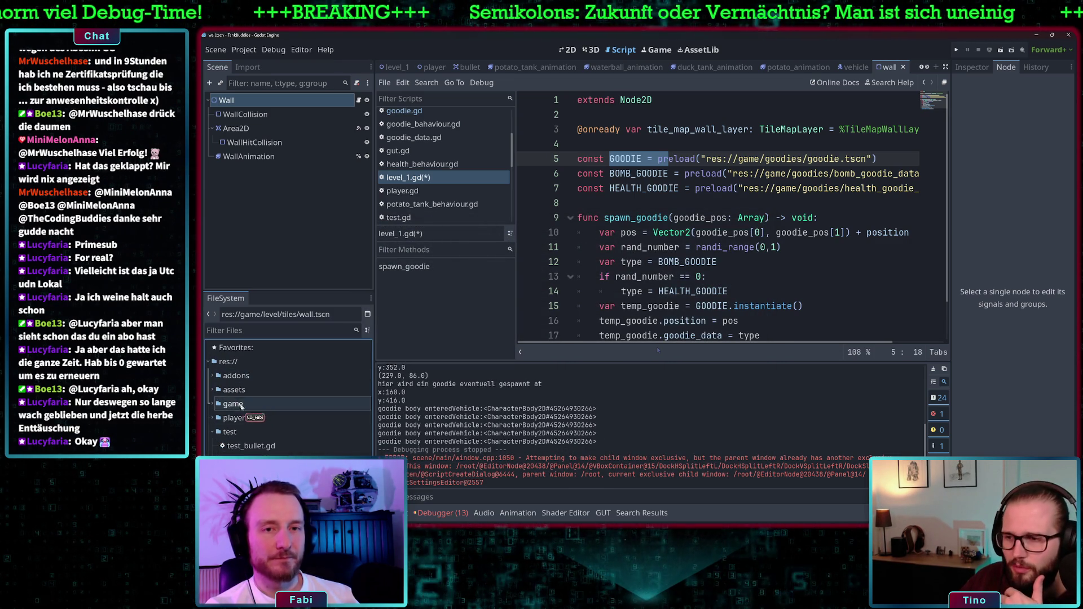
pyautogui.rightClick(232, 365)
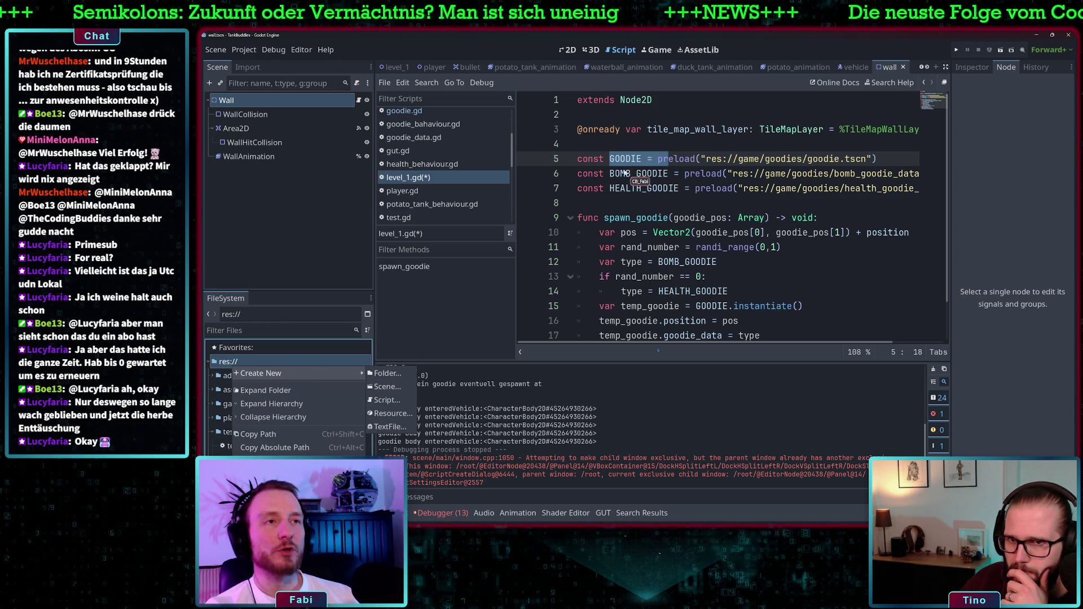
pyautogui.keyDown('shift'); pyautogui.click(888, 158); pyautogui.keyUp('shift')
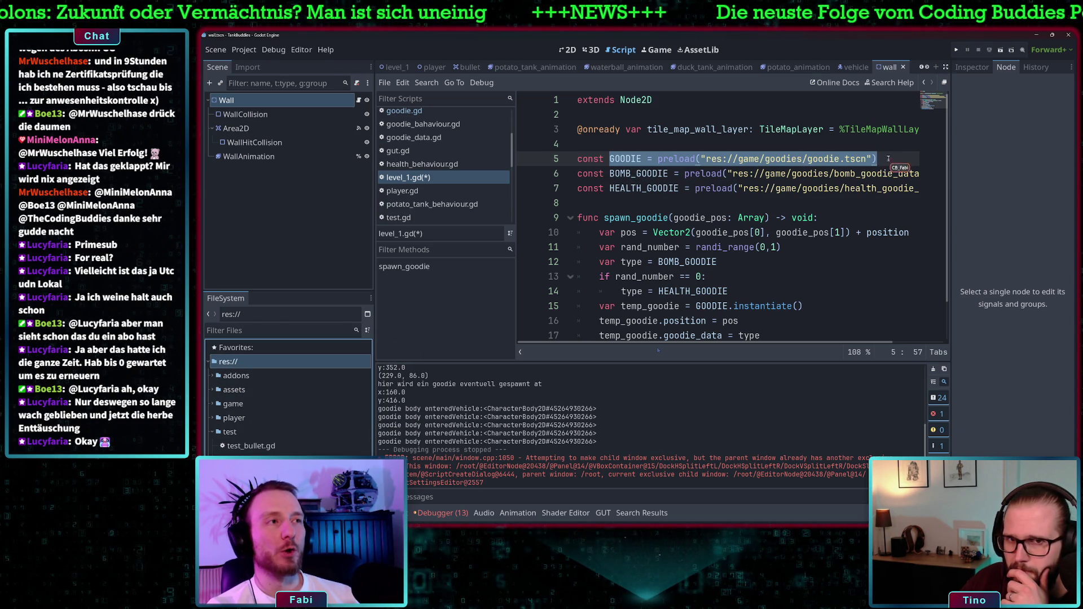
pyautogui.click(883, 159)
pyautogui.moveTo(883, 159); pyautogui.dragTo(657, 160)
pyautogui.click(646, 188)
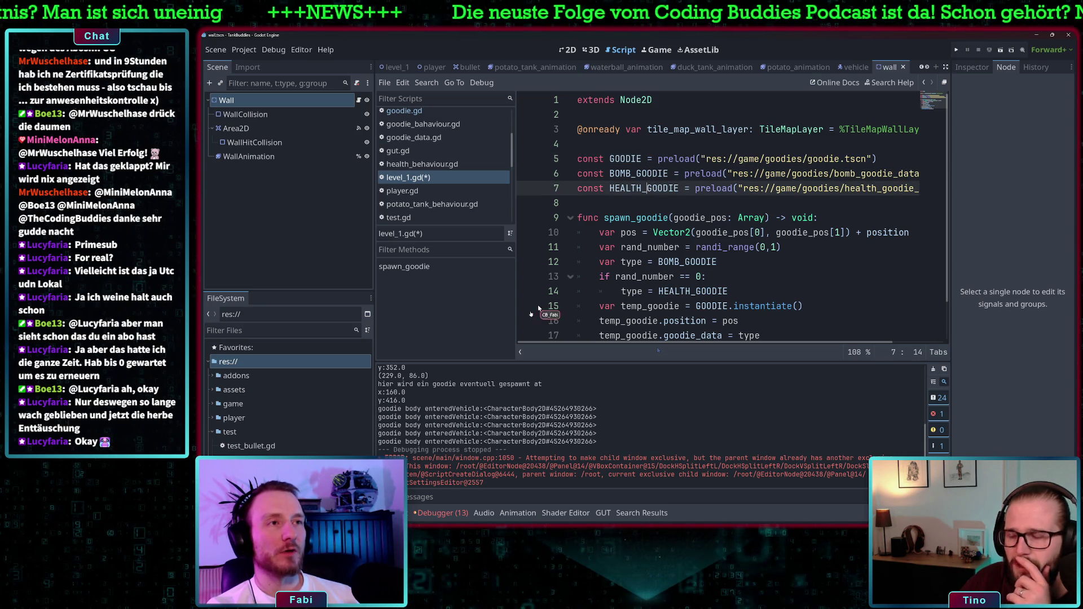
# Step: Create a new folder named 'globals' at the res:// project root
pyautogui.rightClick(237, 363)
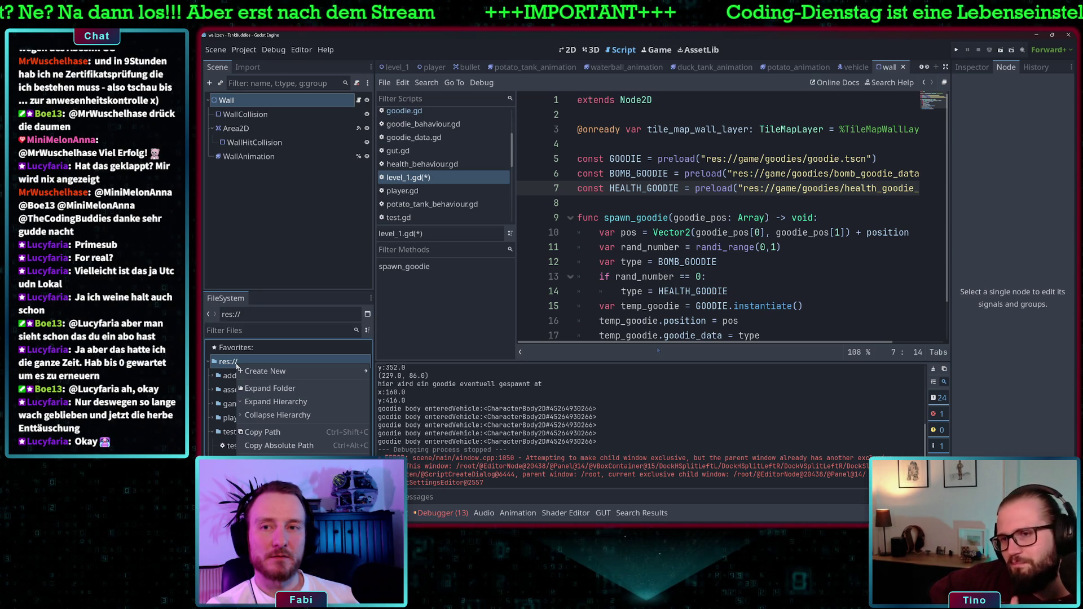
pyautogui.moveTo(269, 375)
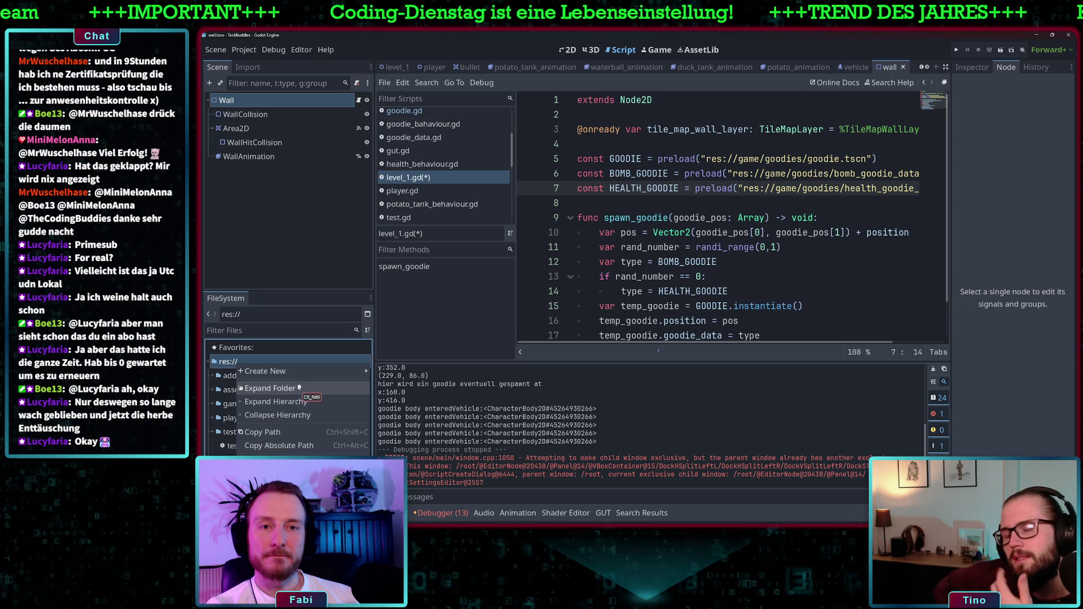
pyautogui.moveTo(316, 371)
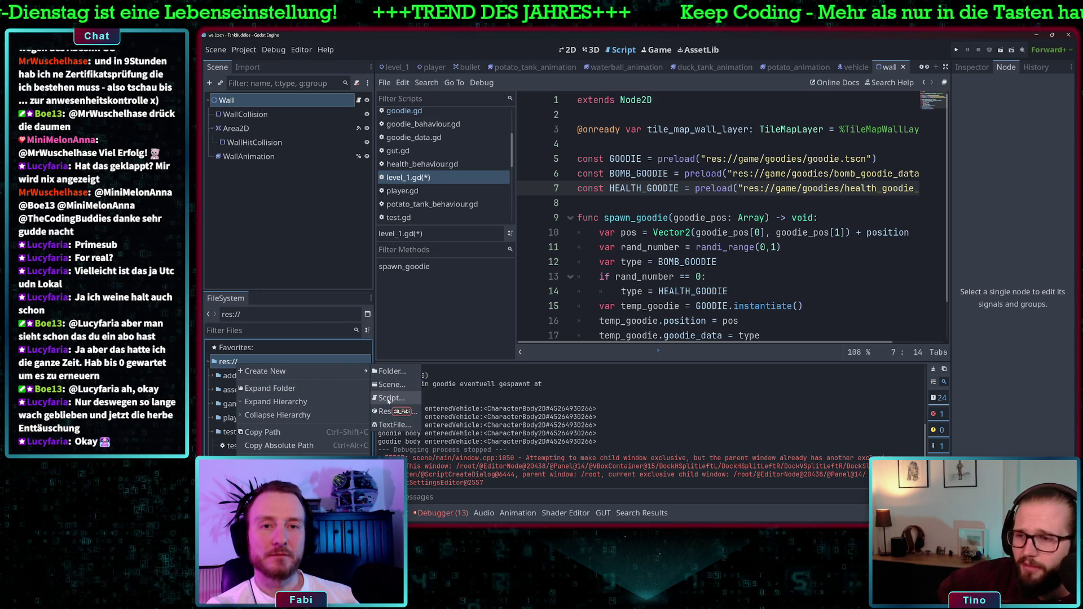
pyautogui.click(391, 372)
pyautogui.write('global')
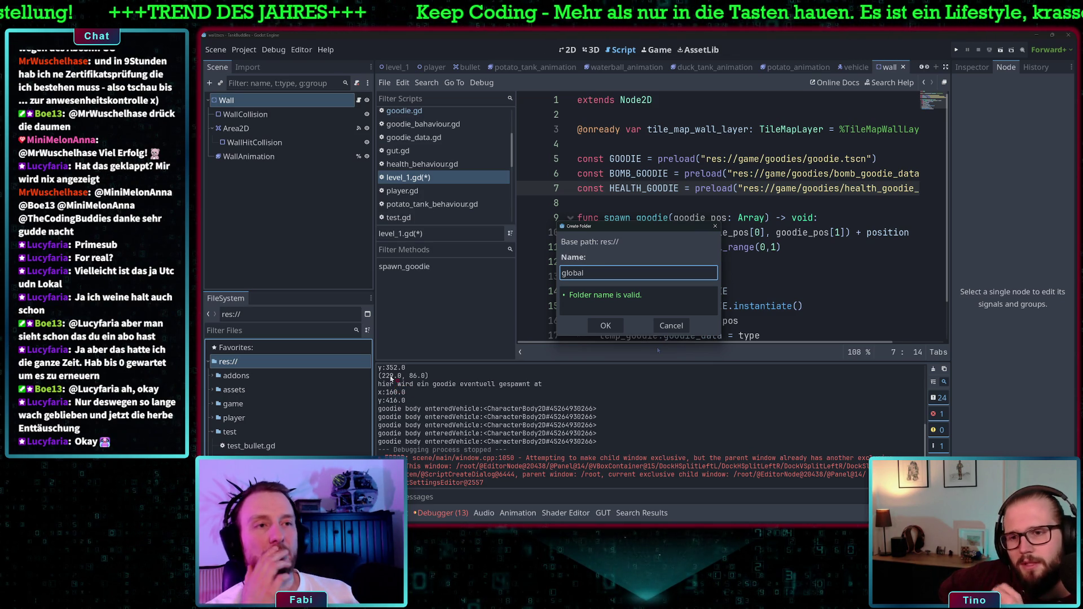
pyautogui.write('s')
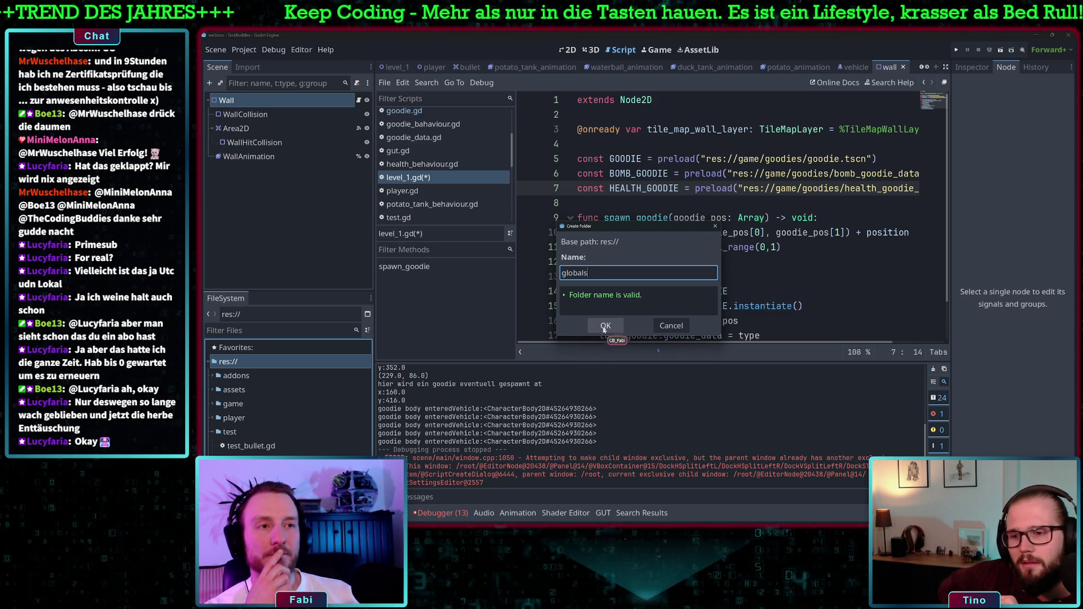
pyautogui.click(606, 325)
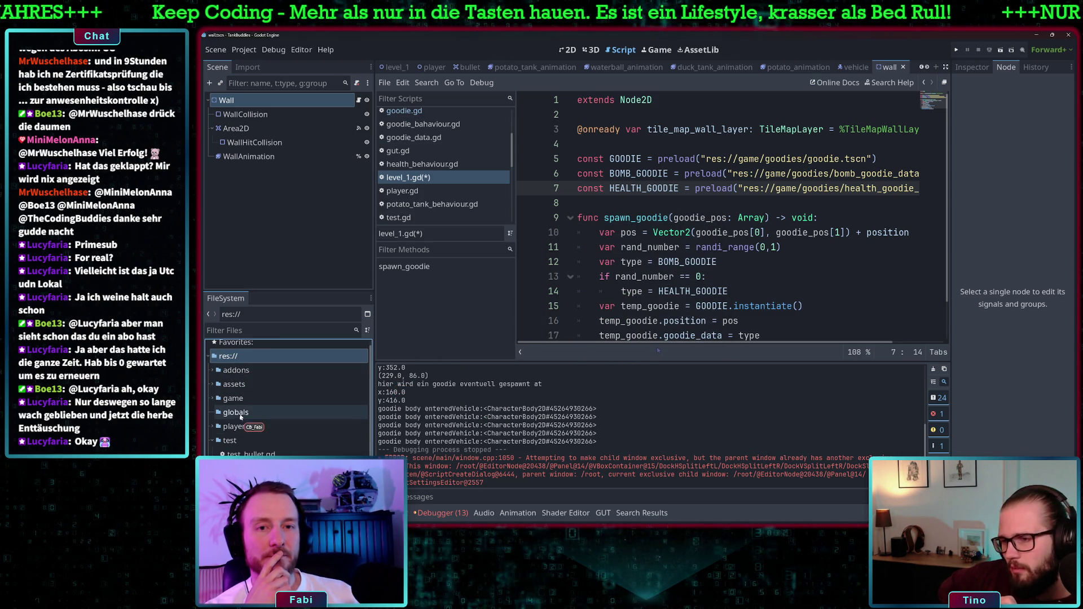
pyautogui.rightClick(238, 418)
# Step: Add a new script inside the globals folder, widen the code editor, and open Project Settings
pyautogui.moveTo(339, 329)
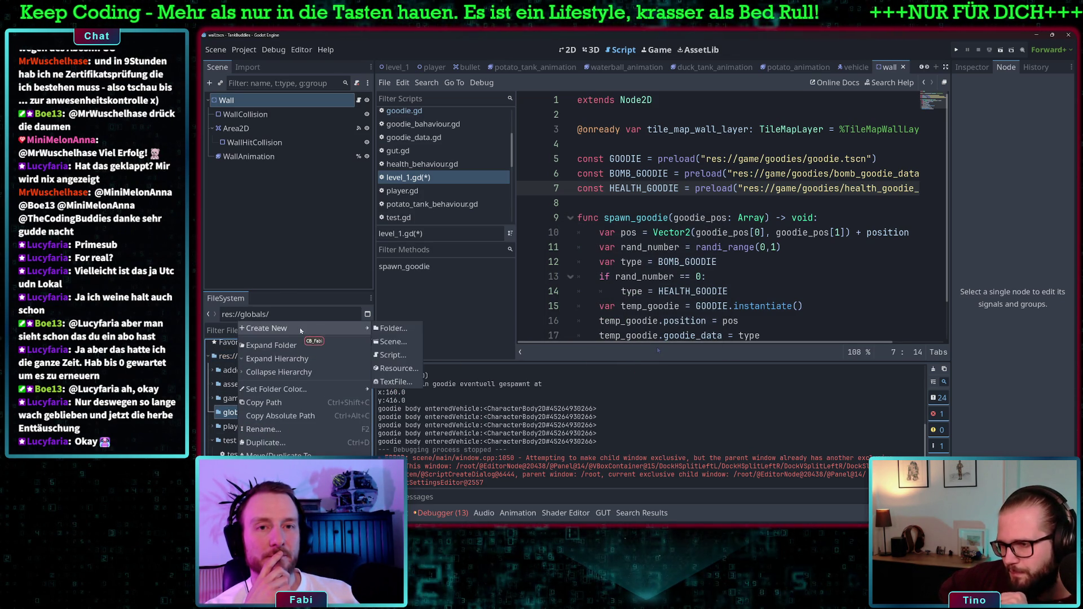
pyautogui.click(585, 290)
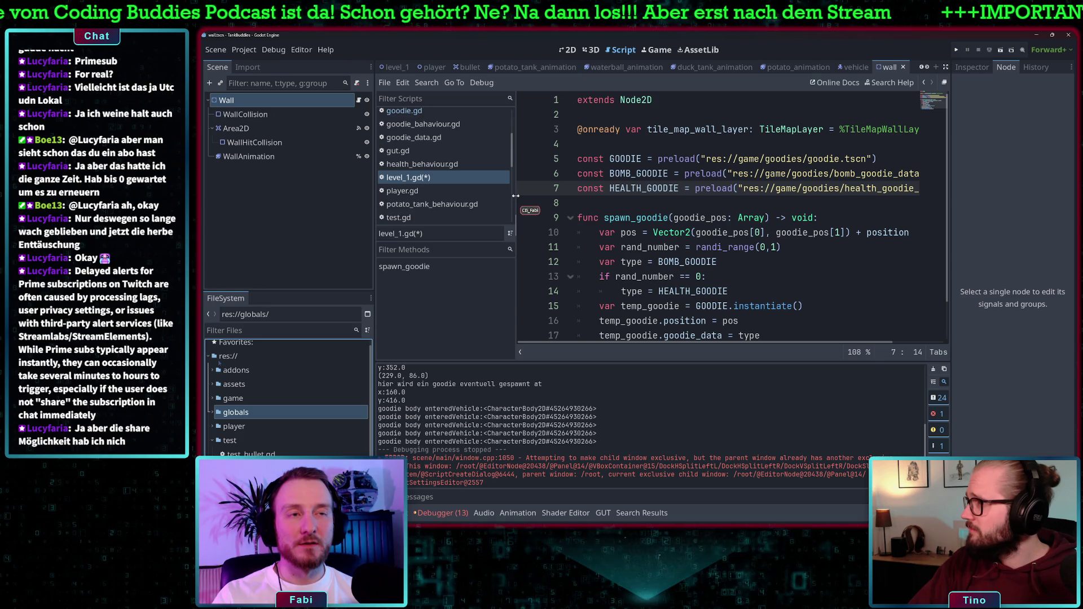
pyautogui.moveTo(515, 195); pyautogui.dragTo(489, 199)
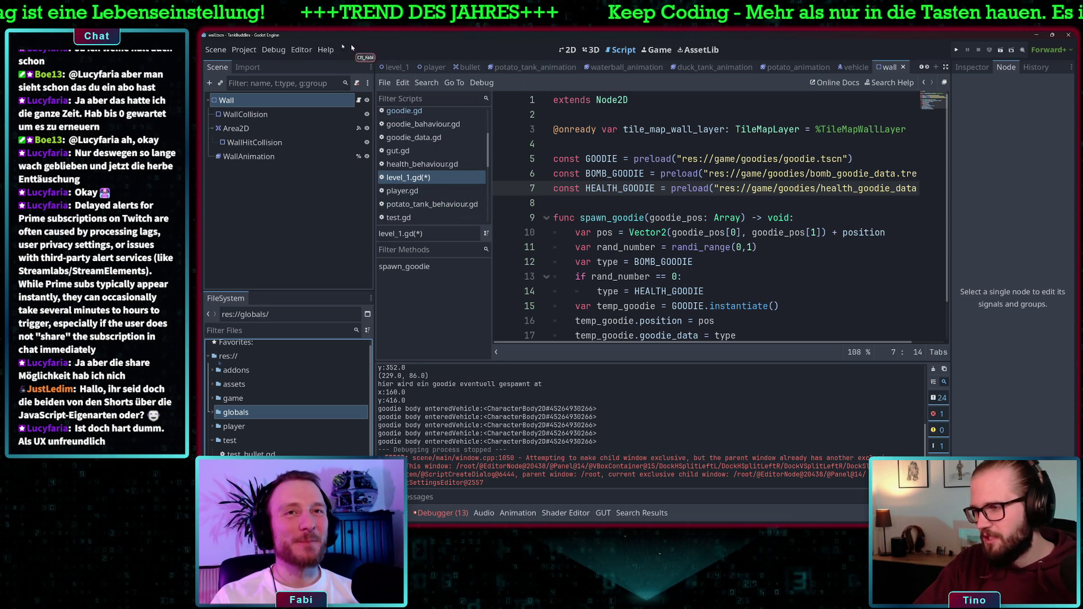
pyautogui.click(248, 52)
pyautogui.click(258, 63)
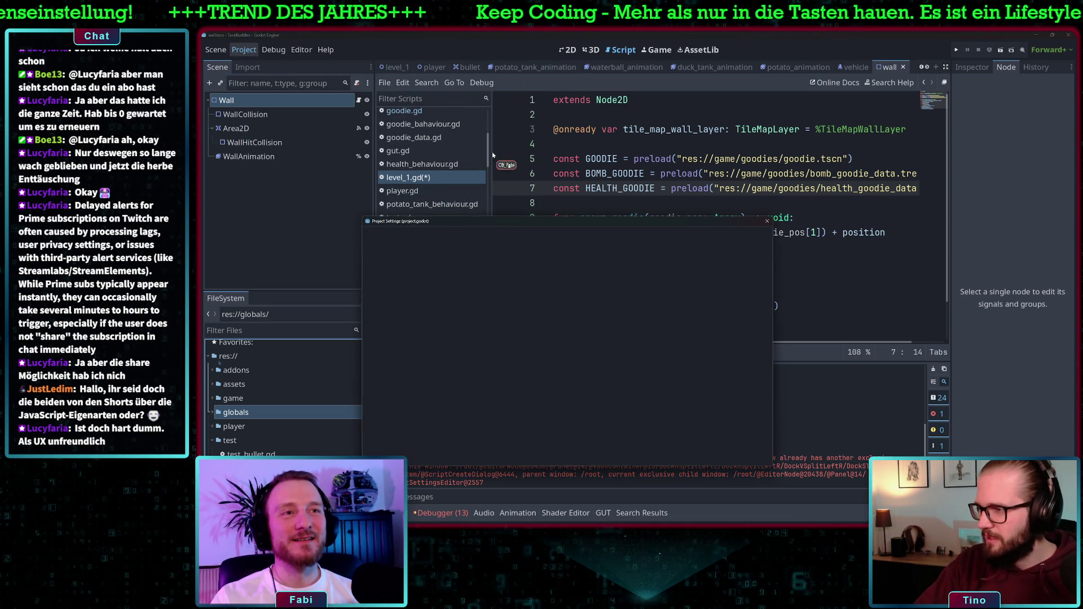
# Step: Browse Autoload to globals/new_script.gd, then cancel and close Project Settings without adding it
pyautogui.click(618, 268)
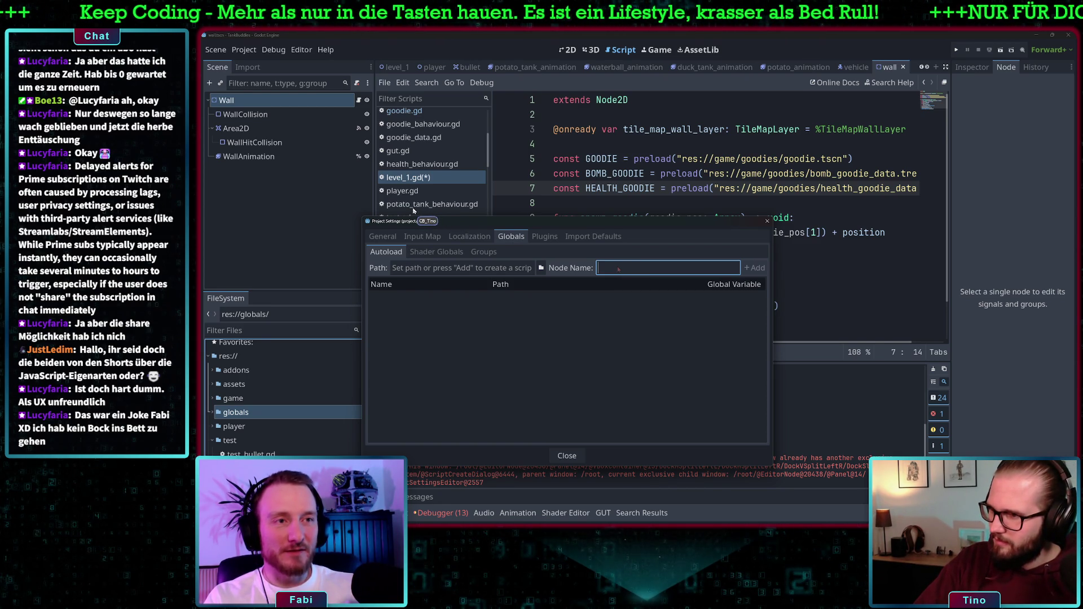
pyautogui.click(541, 268)
pyautogui.click(649, 218)
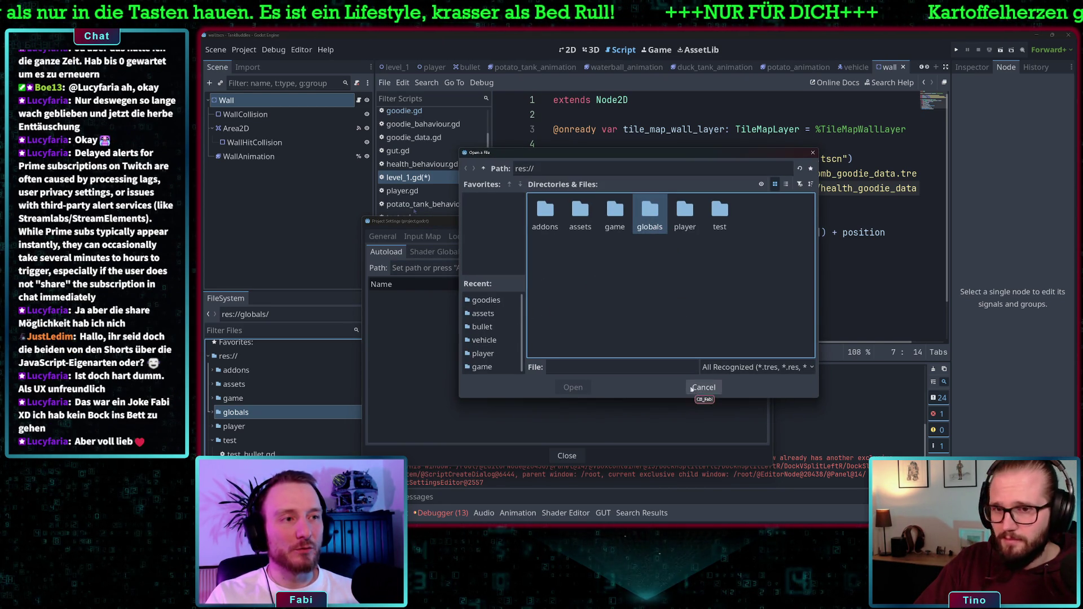
pyautogui.doubleClick(654, 211)
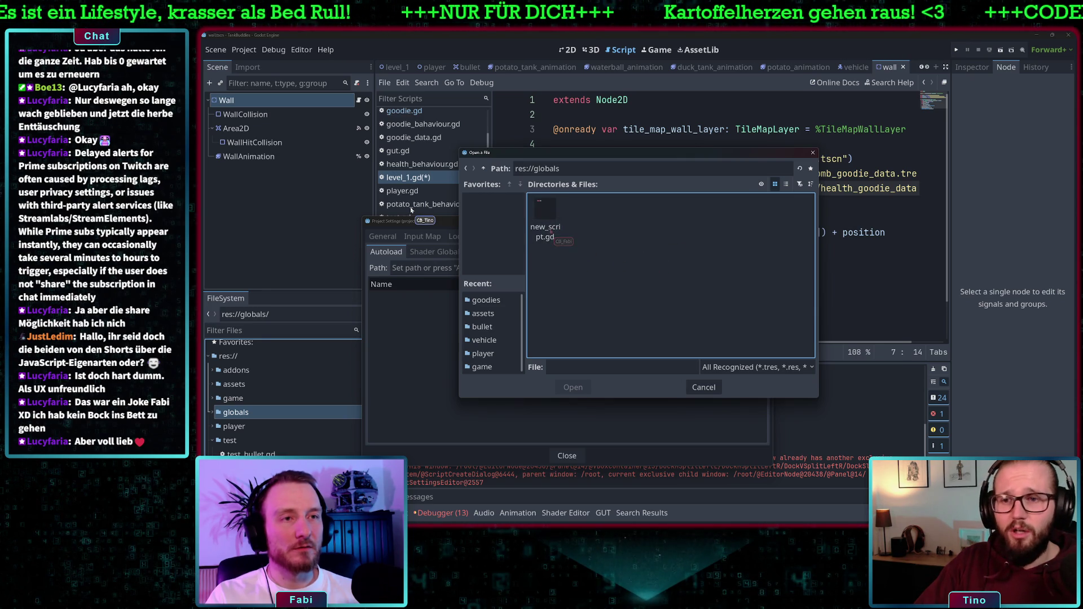
pyautogui.click(552, 232)
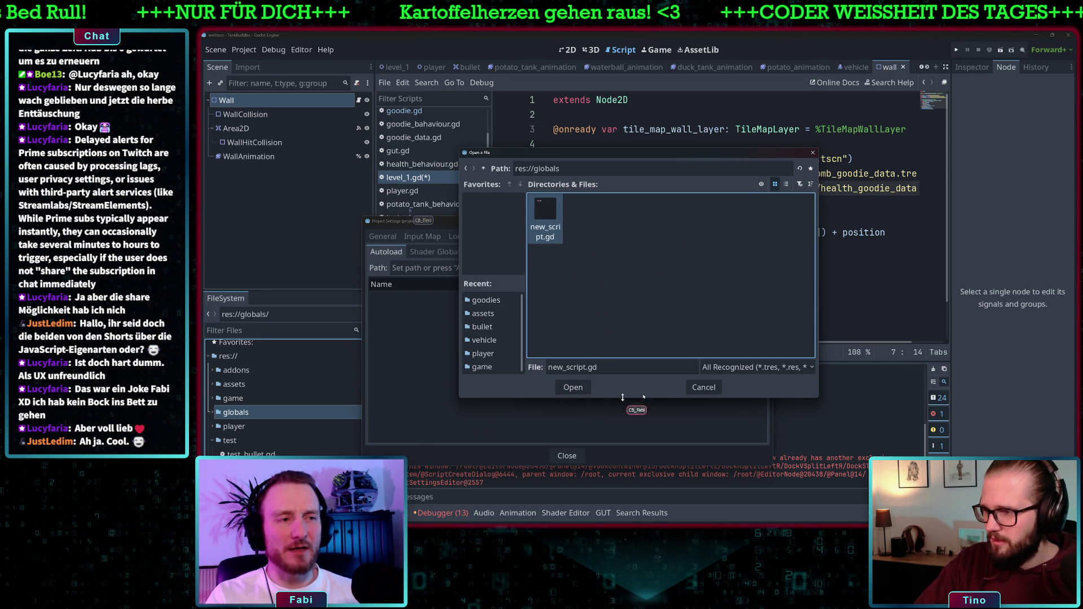
pyautogui.click(702, 388)
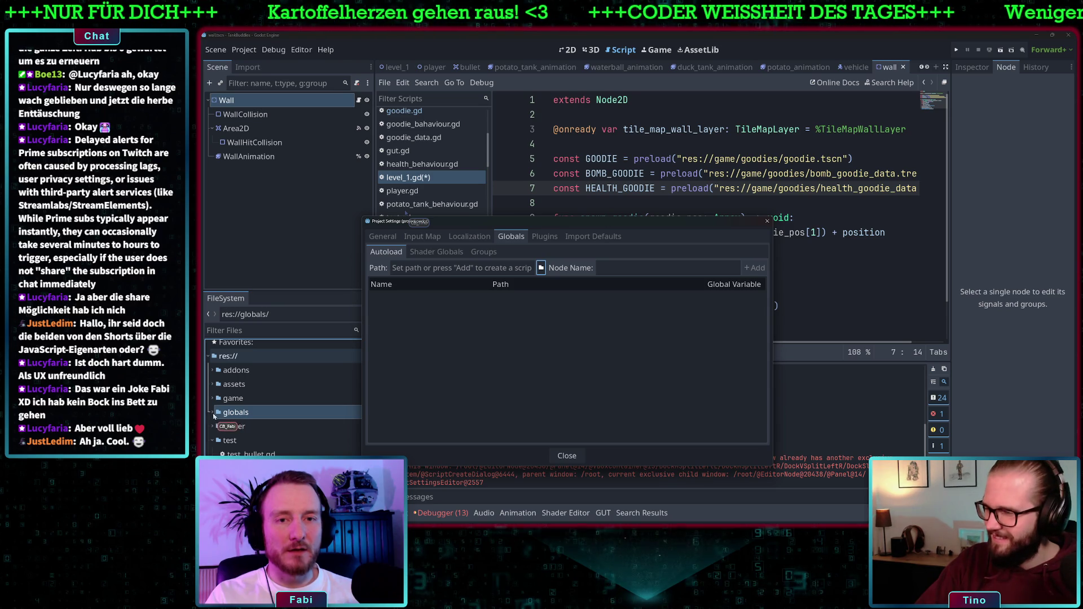
pyautogui.click(566, 456)
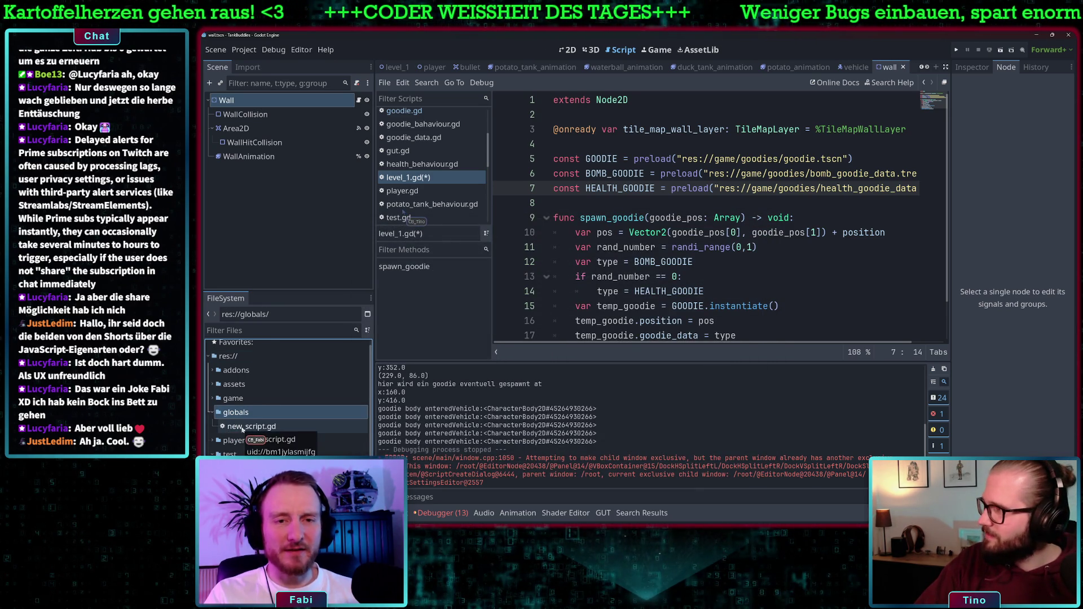
# Step: Rename new_script.gd in the globals folder to constants.gd
pyautogui.click(247, 428)
pyautogui.rightClick(251, 428)
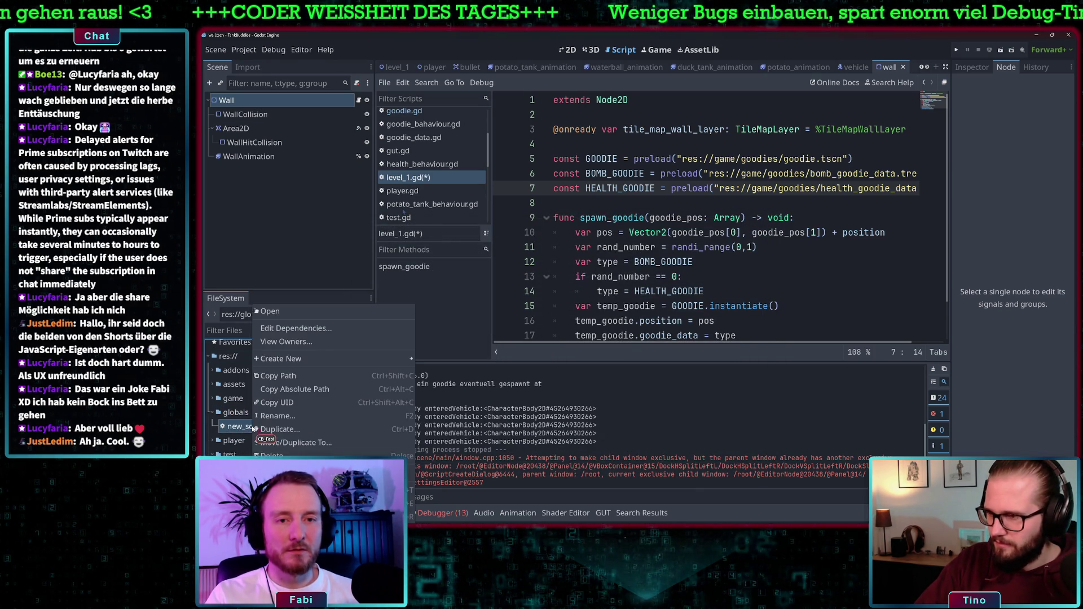
pyautogui.click(299, 415)
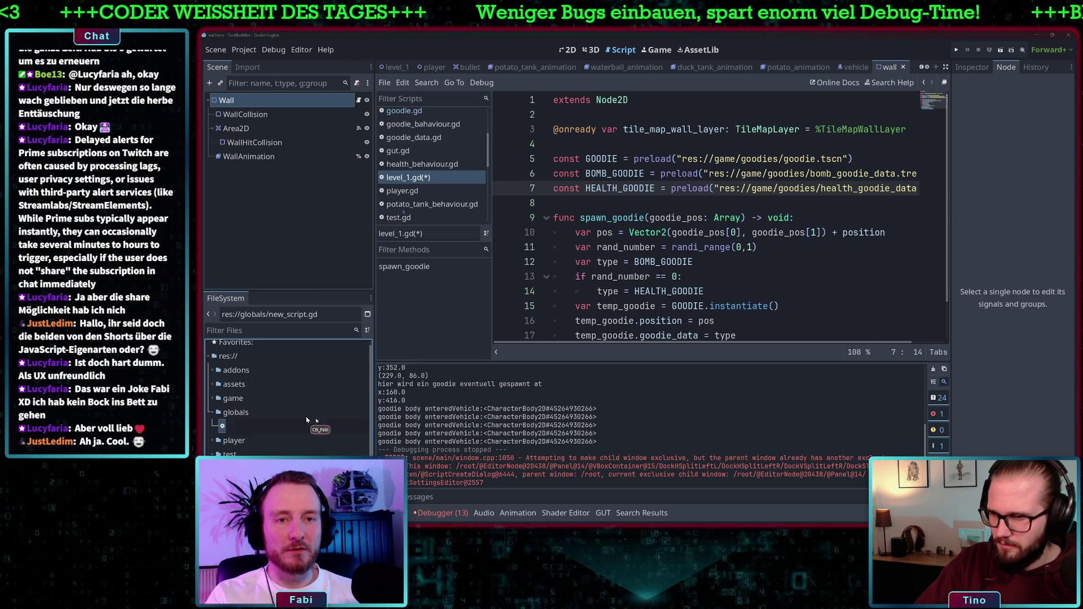
pyautogui.write('const')
pyautogui.write('ant')
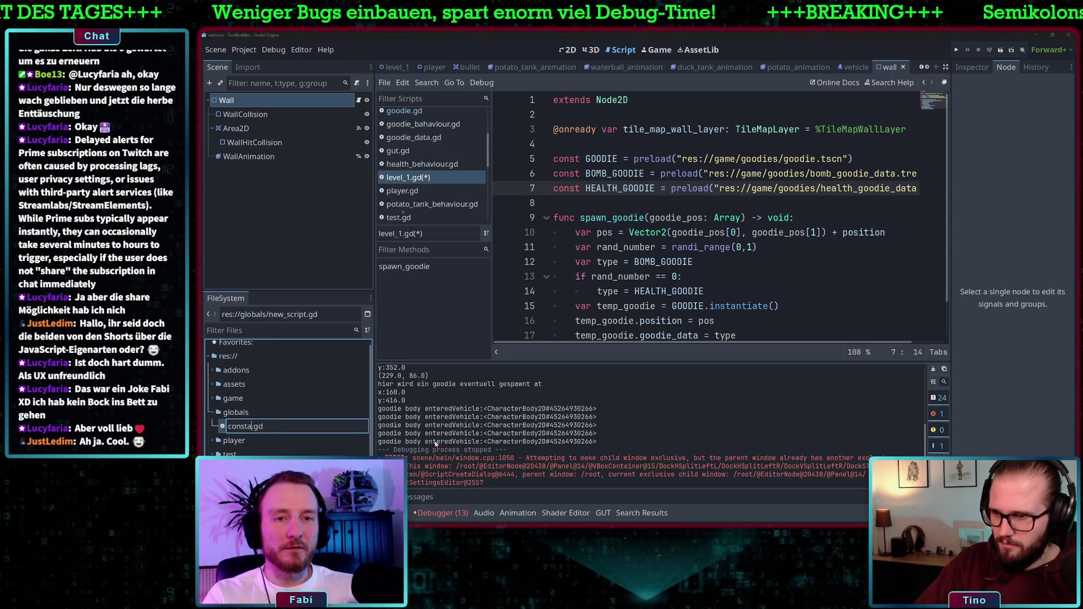
pyautogui.write('s')
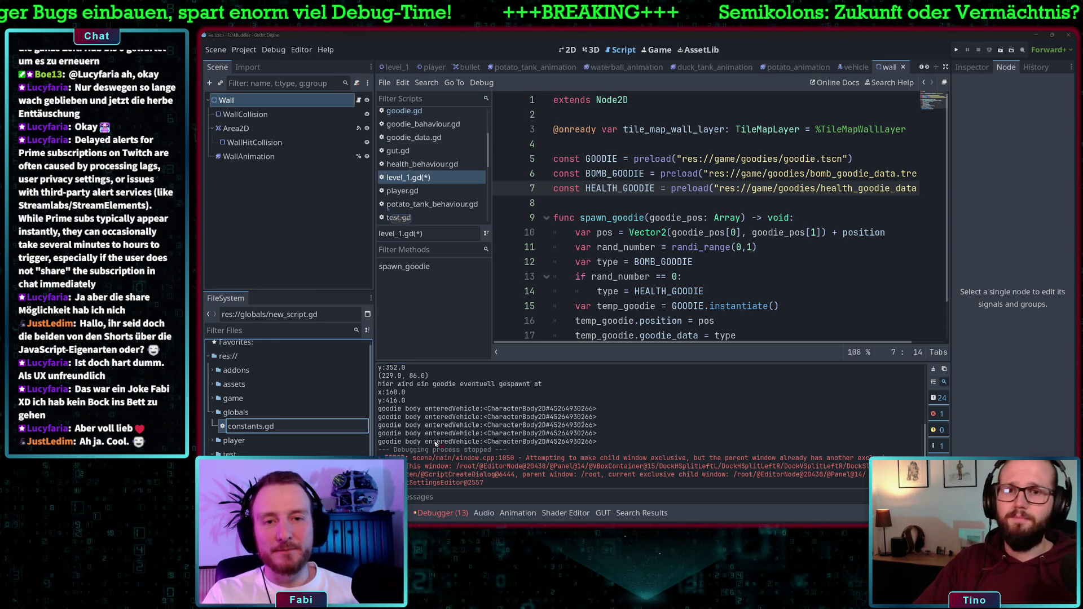
pyautogui.press('Return')
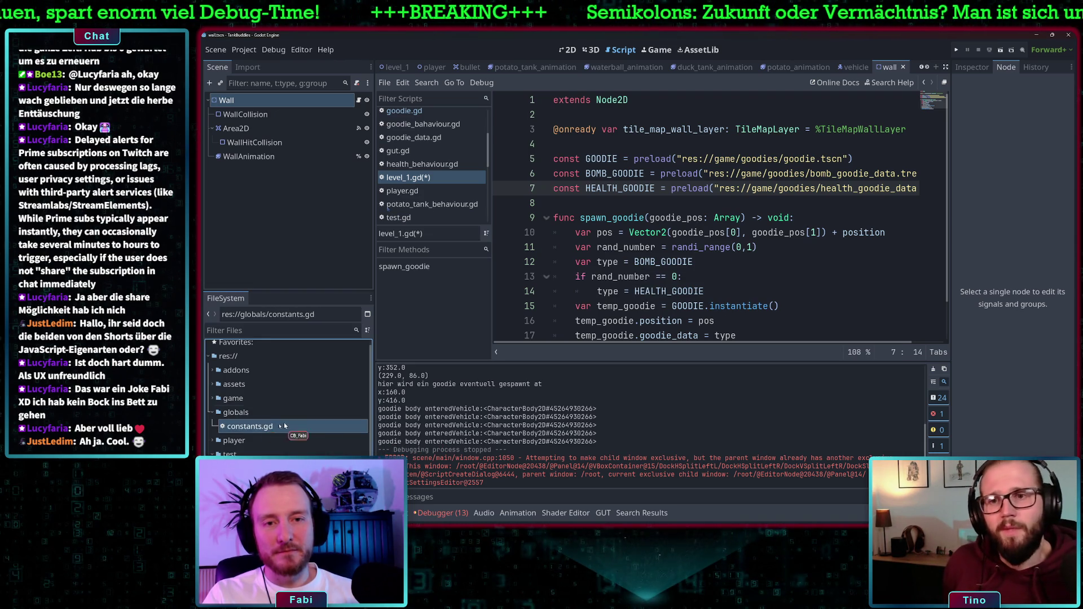
# Step: Open Project Settings and close it again without changes
pyautogui.click(245, 50)
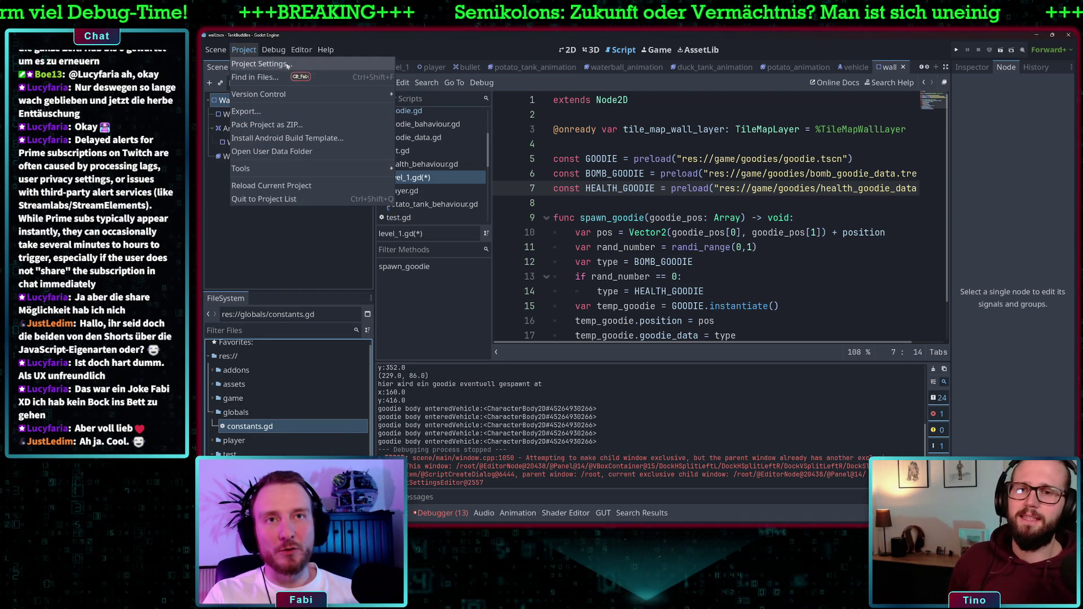
pyautogui.click(290, 64)
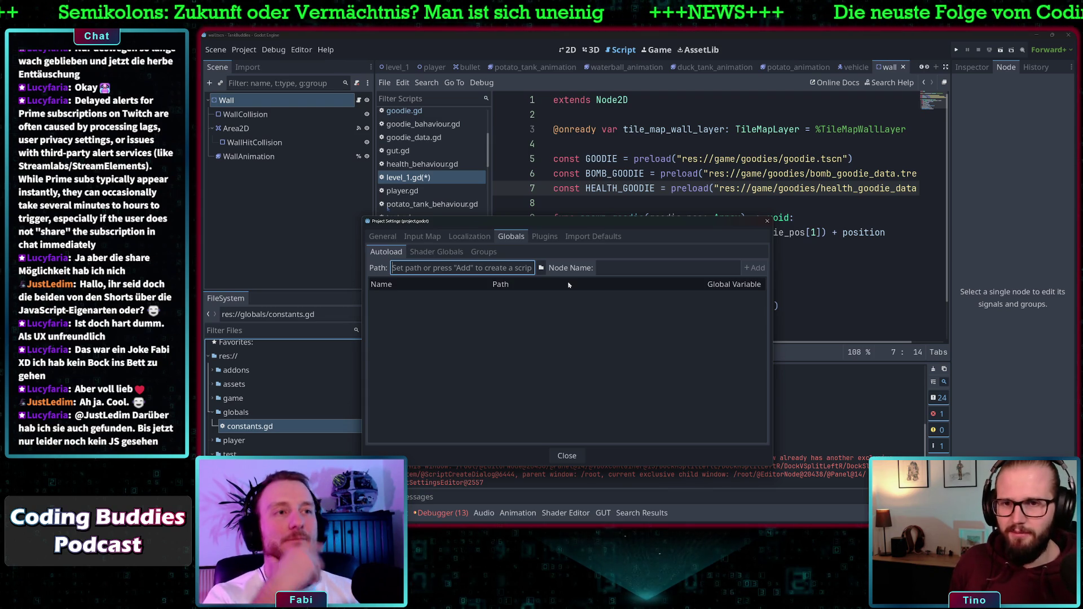
pyautogui.click(569, 456)
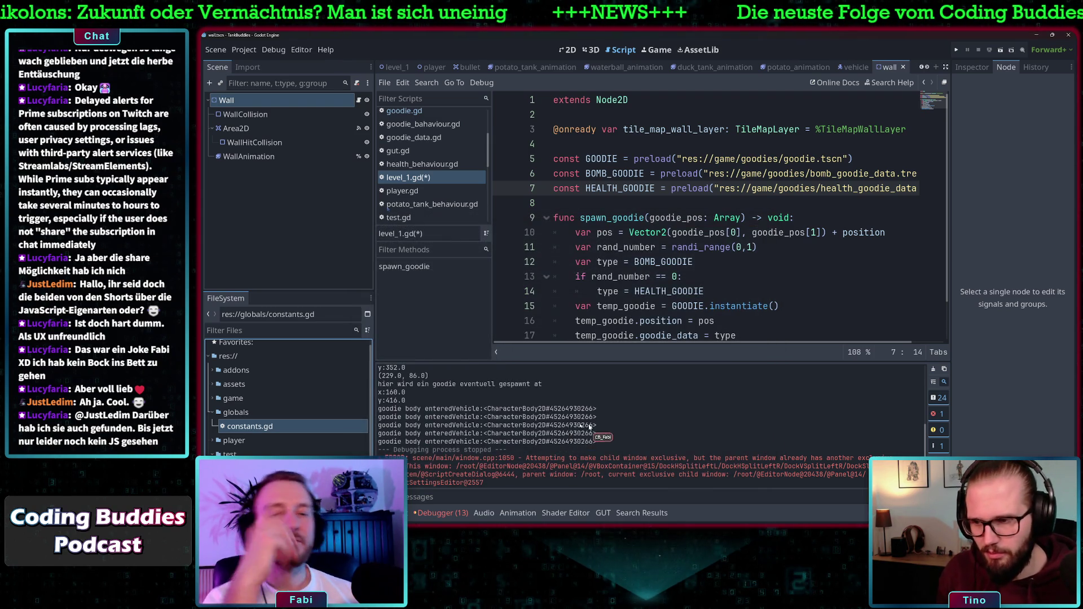
# Step: Rename constants.gd to preloads.gd and open it in the script editor
pyautogui.rightClick(254, 426)
pyautogui.click(293, 422)
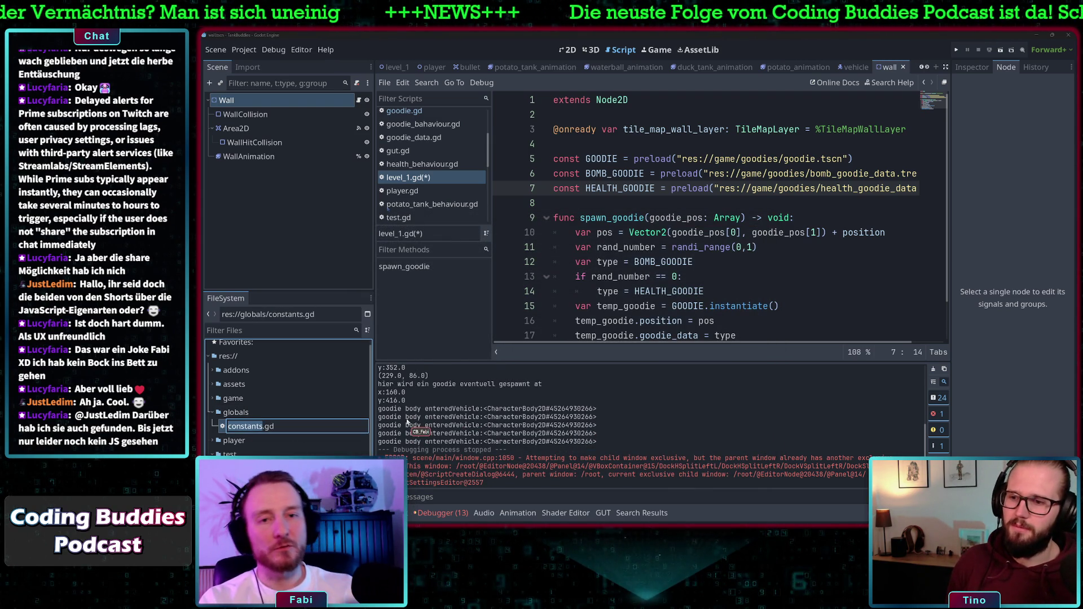
pyautogui.write('preloads')
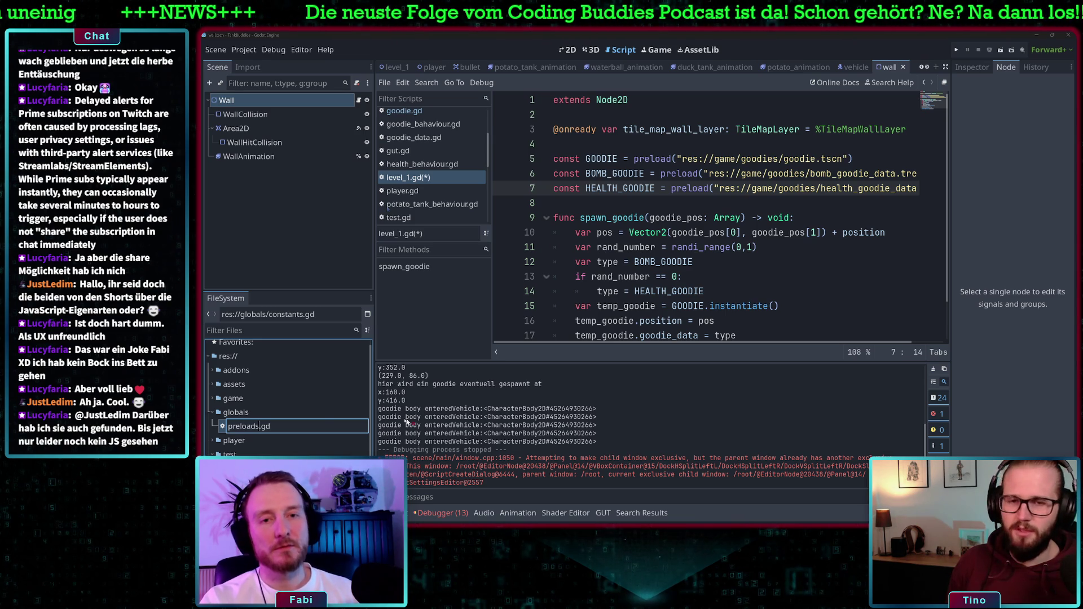
pyautogui.press('Return')
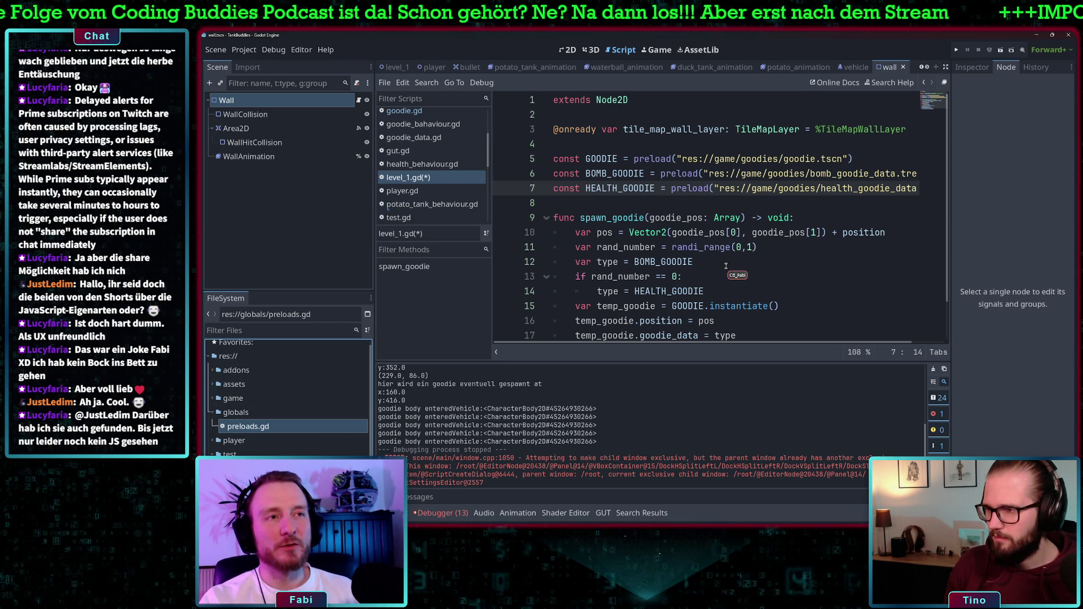
pyautogui.doubleClick(256, 432)
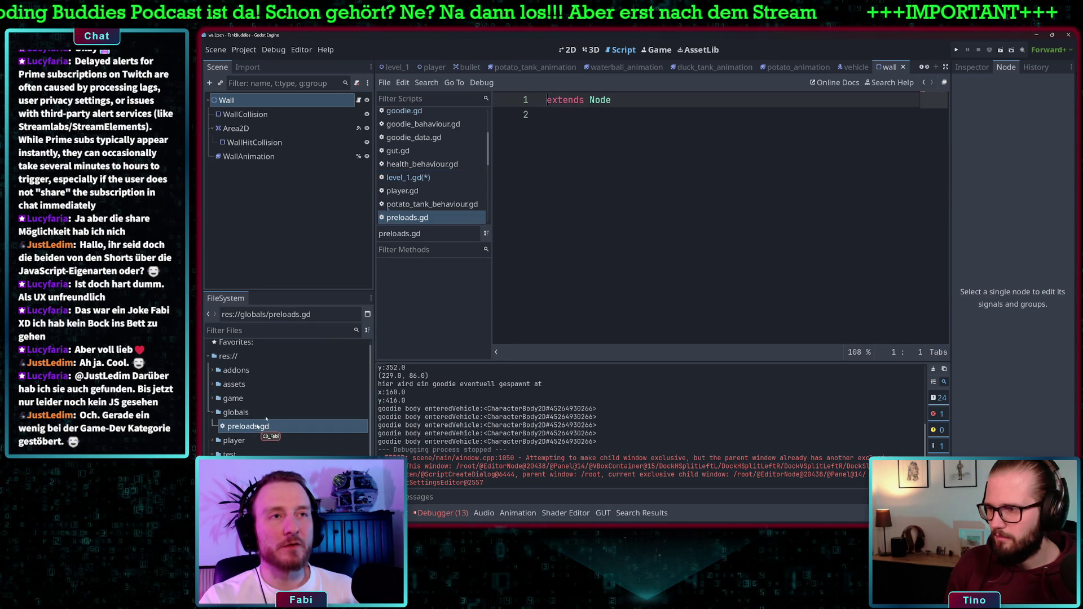
# Step: Add a class_name line below extends Node in preloads.gd, then delete it again
pyautogui.click(634, 112)
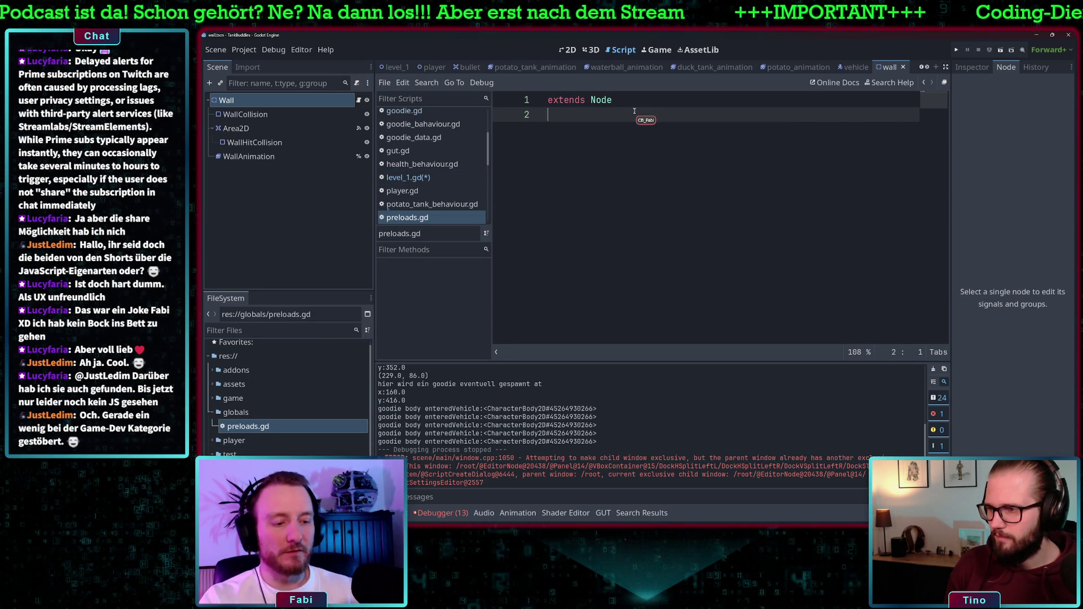
pyautogui.press('Return')
pyautogui.write('class_name')
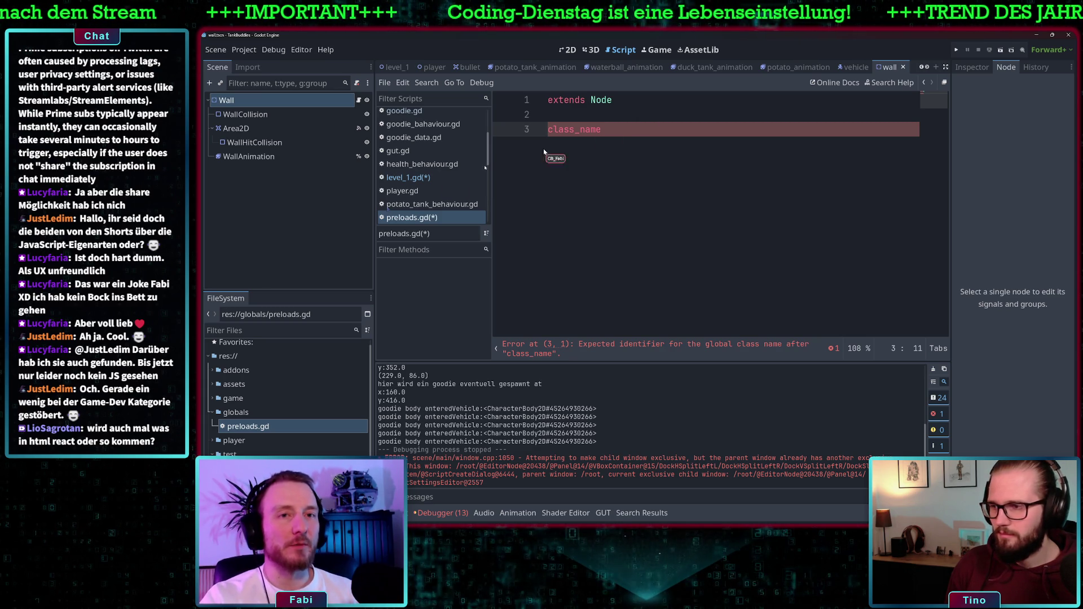
pyautogui.moveTo(610, 128); pyautogui.dragTo(536, 129)
pyautogui.press('BackSpace')
pyautogui.press('BackSpace')
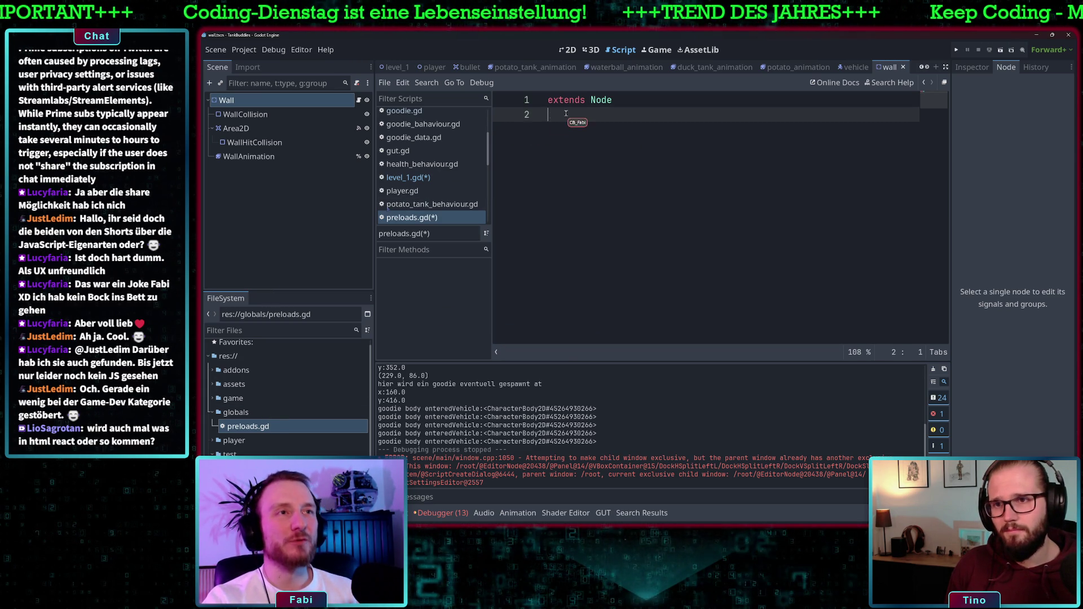
pyautogui.press('BackSpace')
pyautogui.click(244, 49)
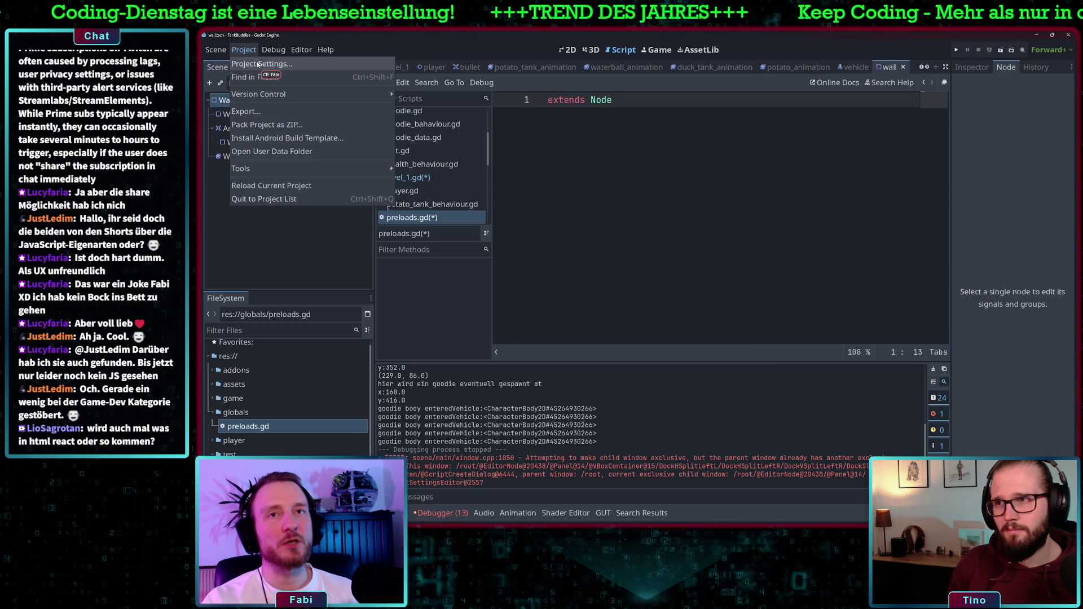
# Step: Add res://globals/preloads.gd as the autoload 'Preloads' under Globals > Autoload
pyautogui.click(257, 63)
pyautogui.click(483, 252)
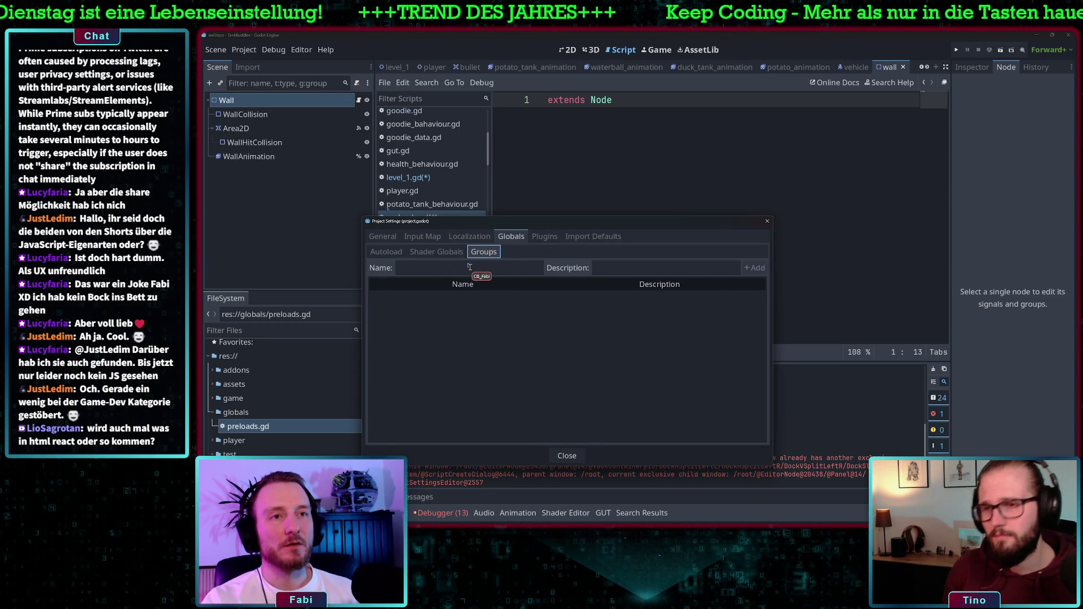
pyautogui.click(386, 251)
pyautogui.click(422, 269)
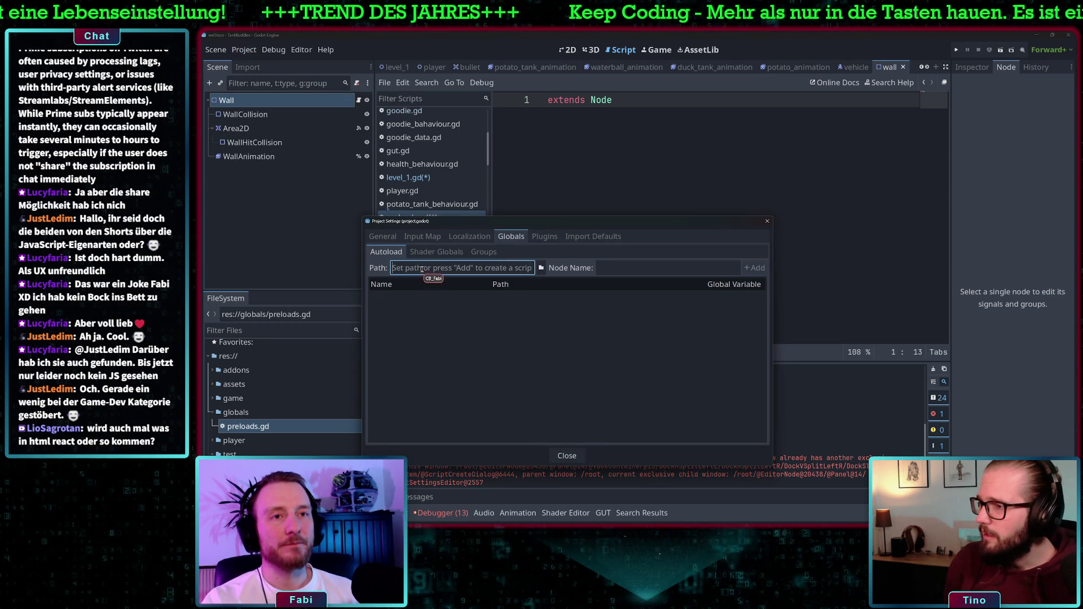
pyautogui.click(541, 268)
pyautogui.click(545, 217)
pyautogui.click(572, 387)
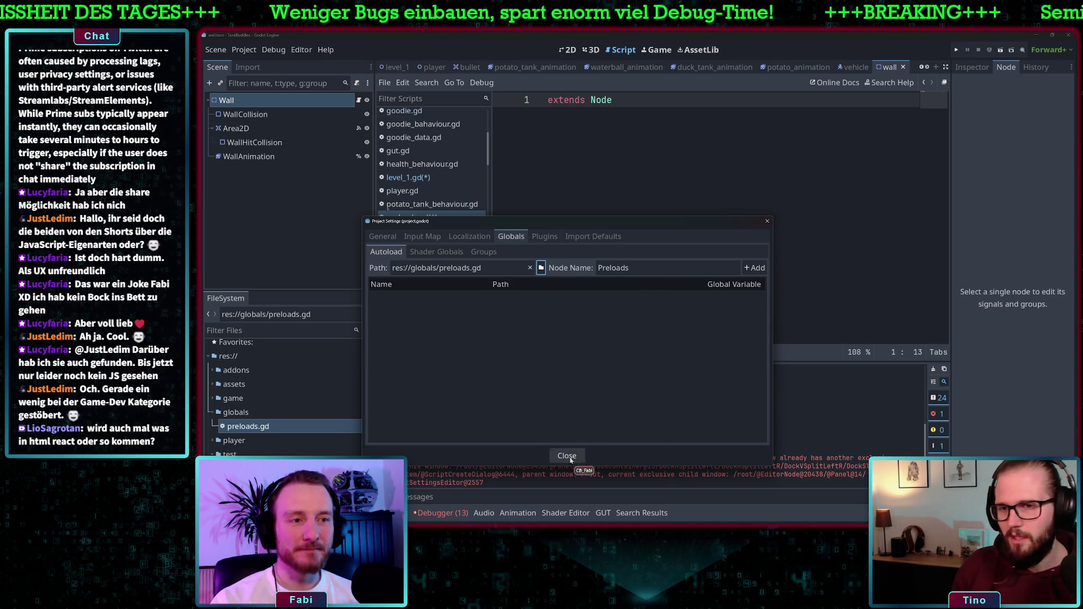
pyautogui.click(753, 274)
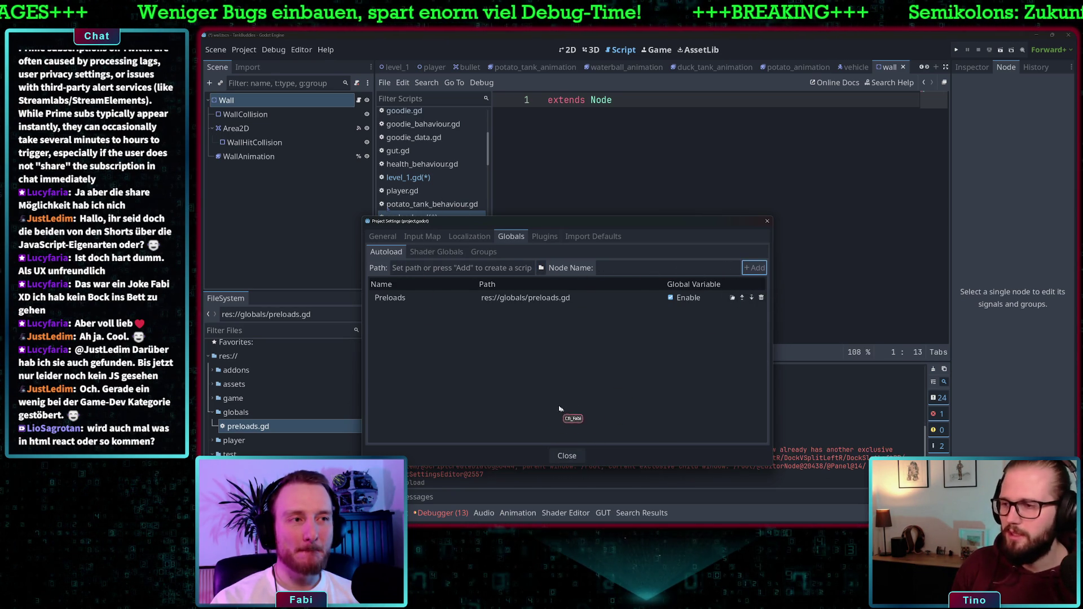
pyautogui.click(567, 455)
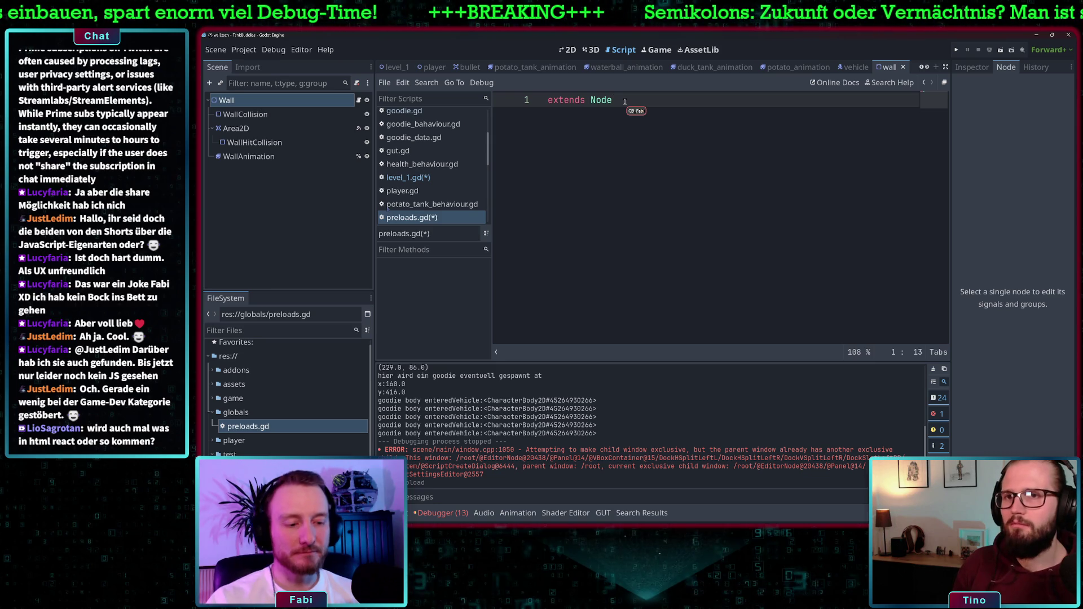
# Step: Declare 'class_name Preload' below extends Node in preloads.gd, followed by blank lines
pyautogui.press('Return')
pyautogui.press('Return')
pyautogui.write('class_name Pr')
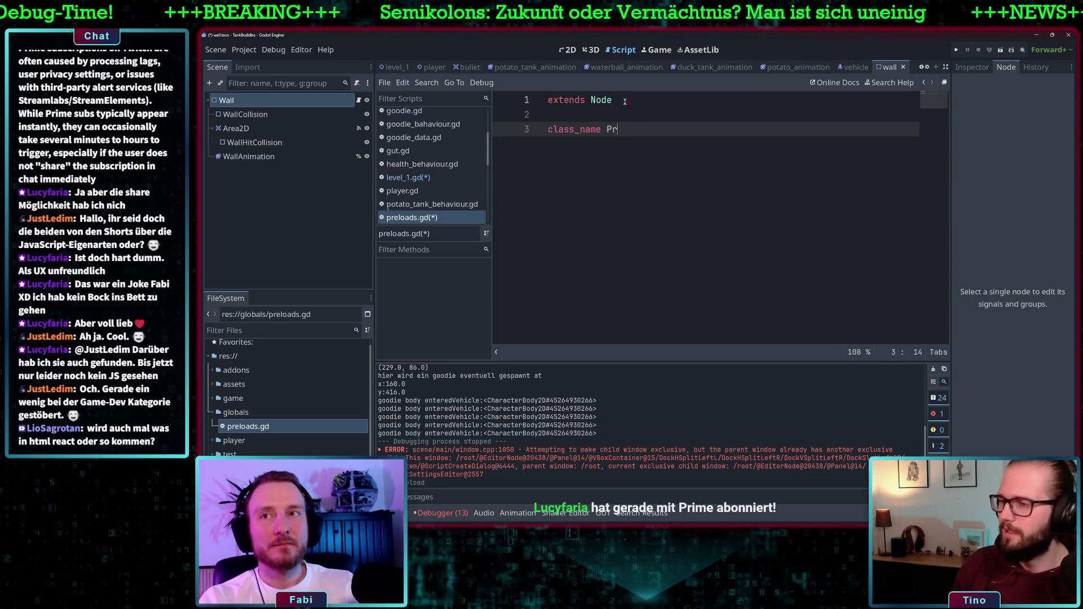
pyautogui.write('eload')
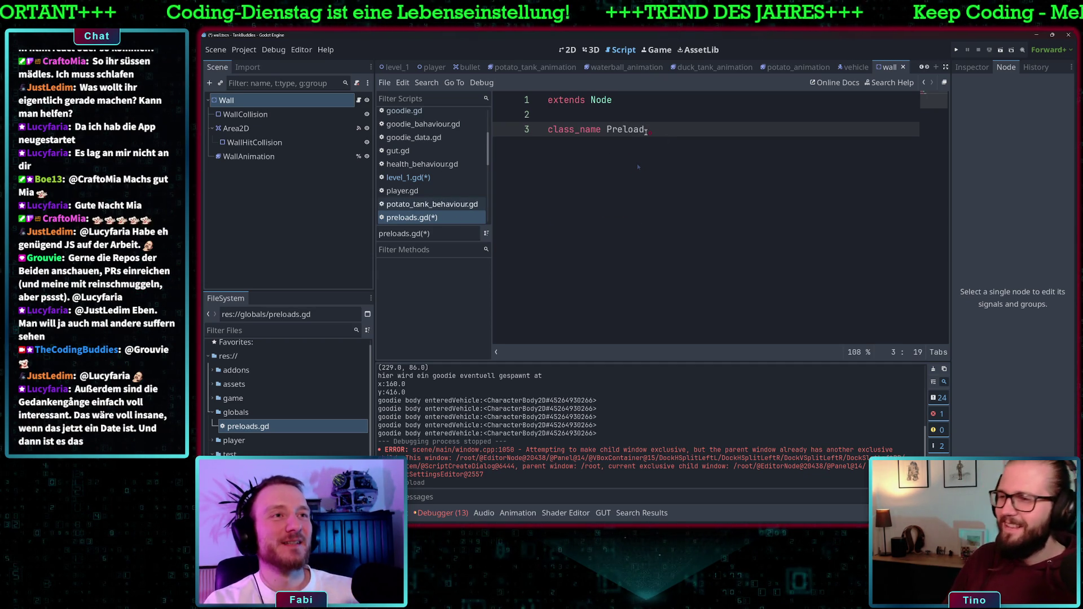
pyautogui.press('Return')
pyautogui.press('Return')
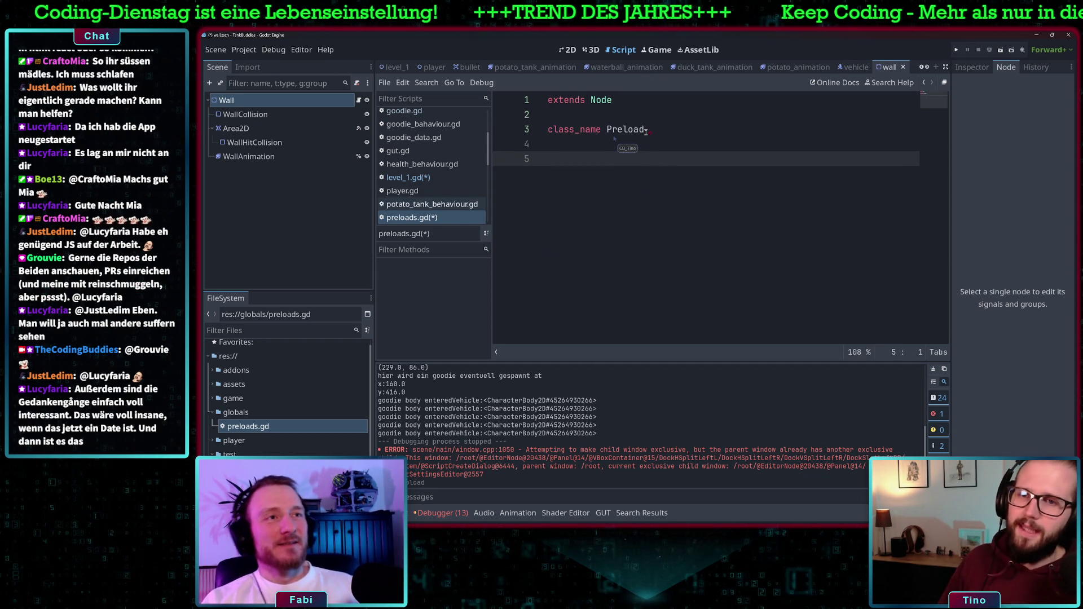
pyautogui.click(463, 176)
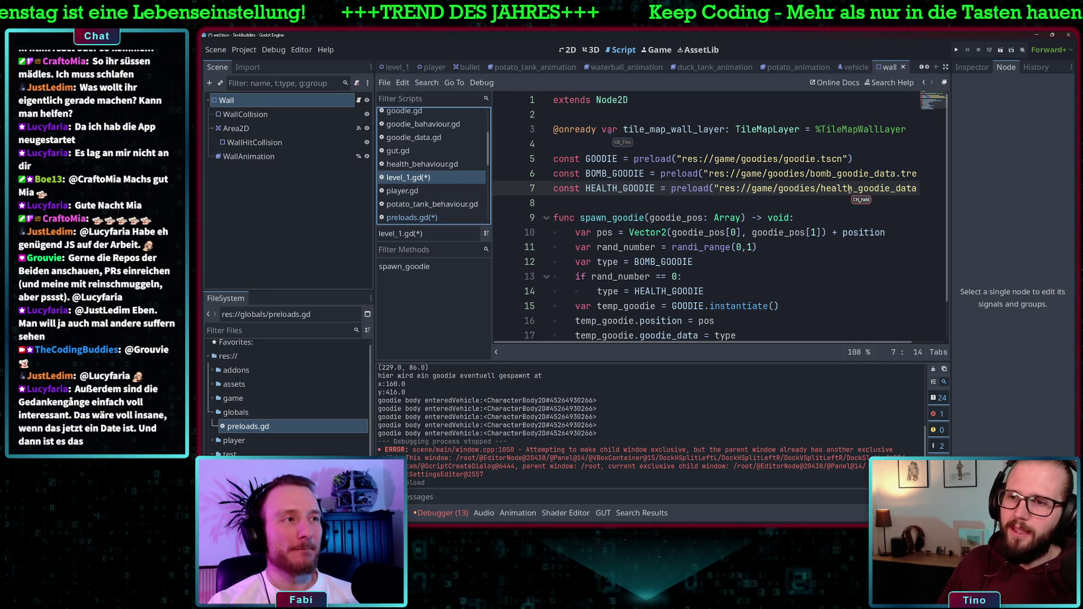
# Step: Paste the GOODIE, BOMB_GOODIE and HEALTH_GOODIE constants into preloads.gd and remove them from level_1.gd
pyautogui.moveTo(917, 188); pyautogui.dragTo(557, 158)
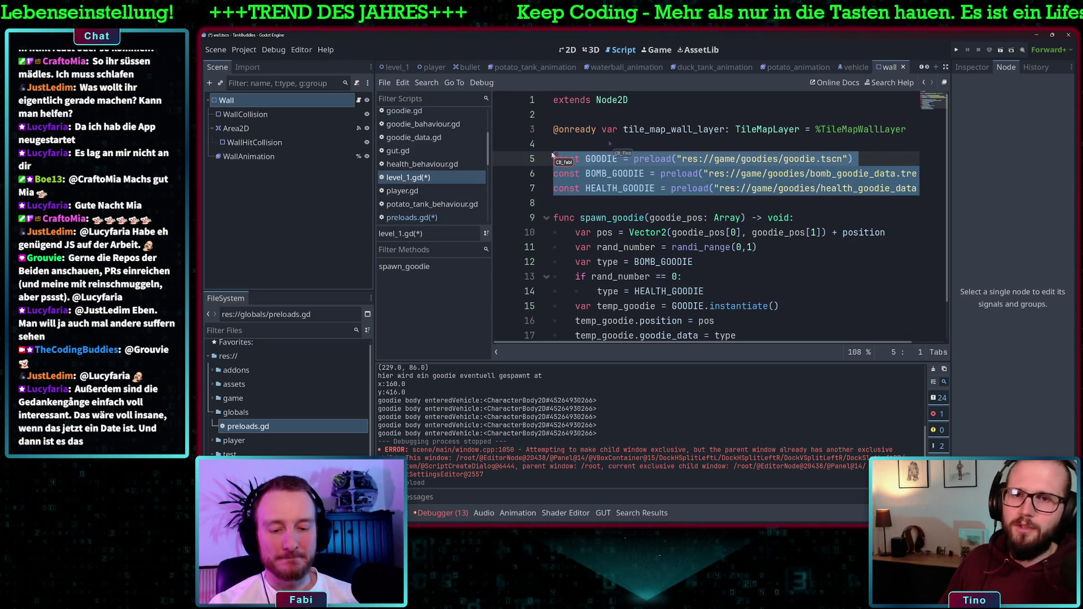
pyautogui.click(427, 218)
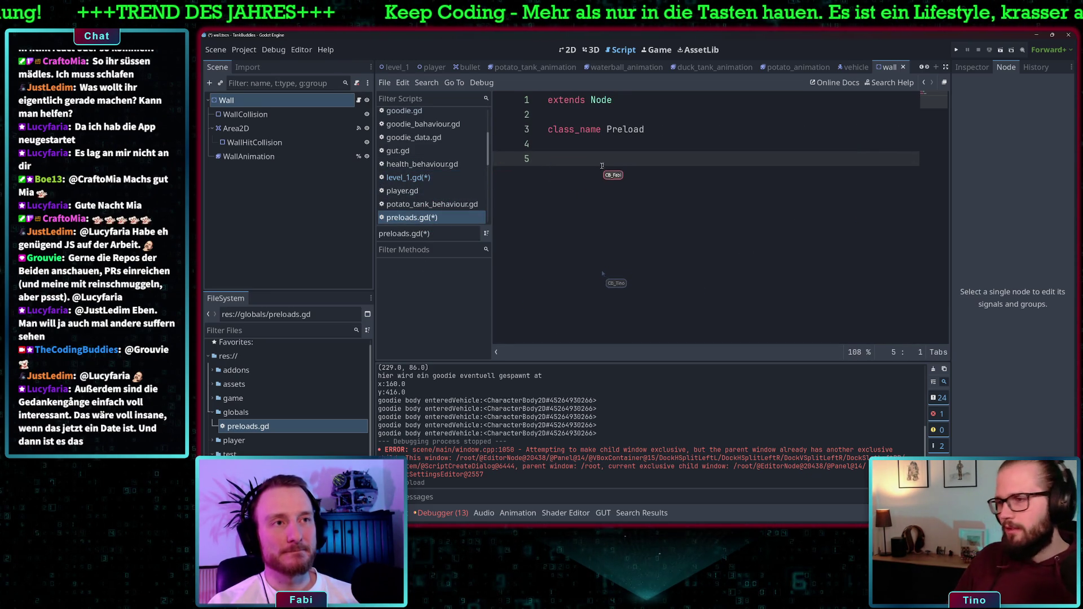
pyautogui.hotkey('ctrl', 'v')
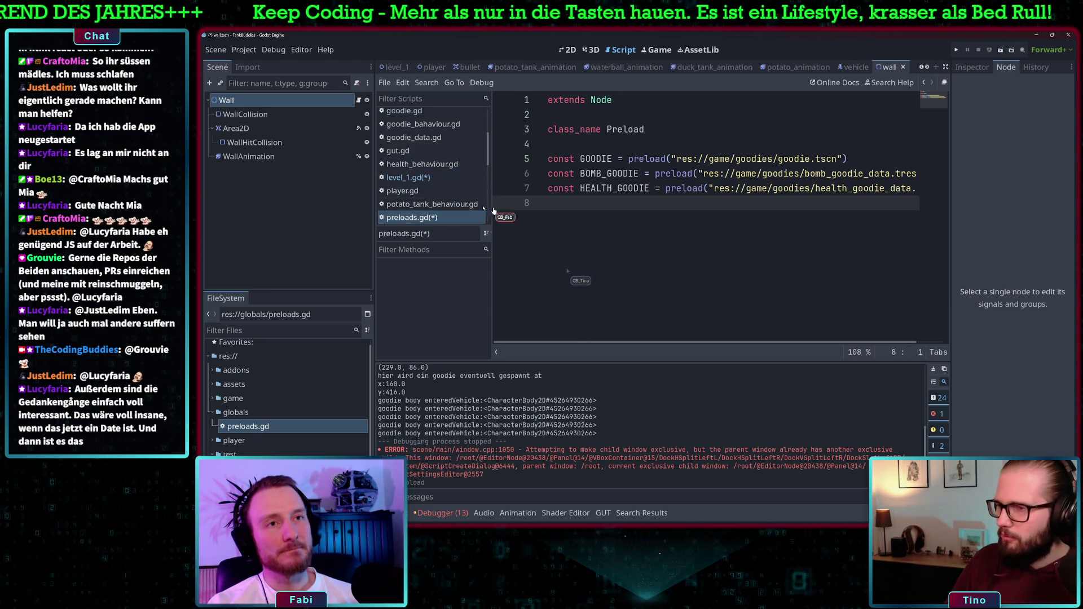
pyautogui.click(427, 178)
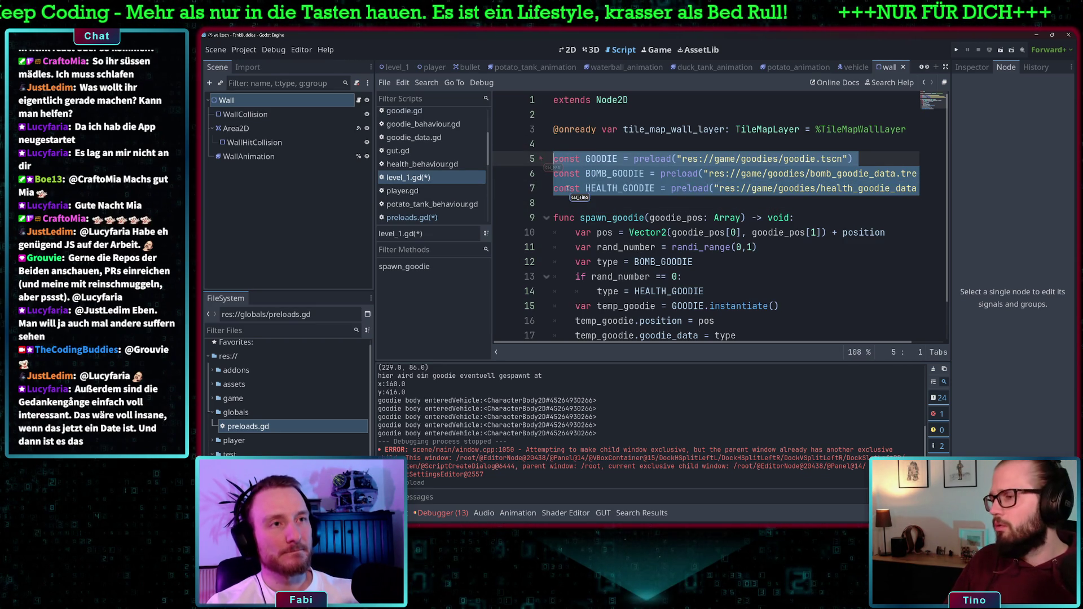
pyautogui.hotkey('ctrl', 'z')
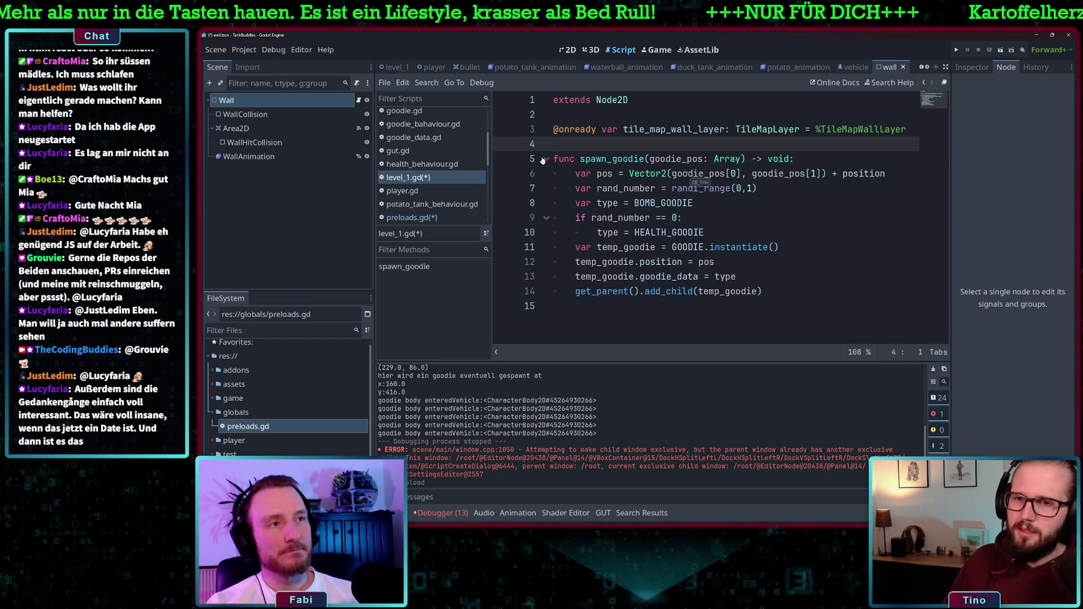
# Step: Prefix BOMB_GOODIE, HEALTH_GOODIE and GOODIE in spawn_goodie with 'Preloads.' to clear the errors
pyautogui.click(793, 233)
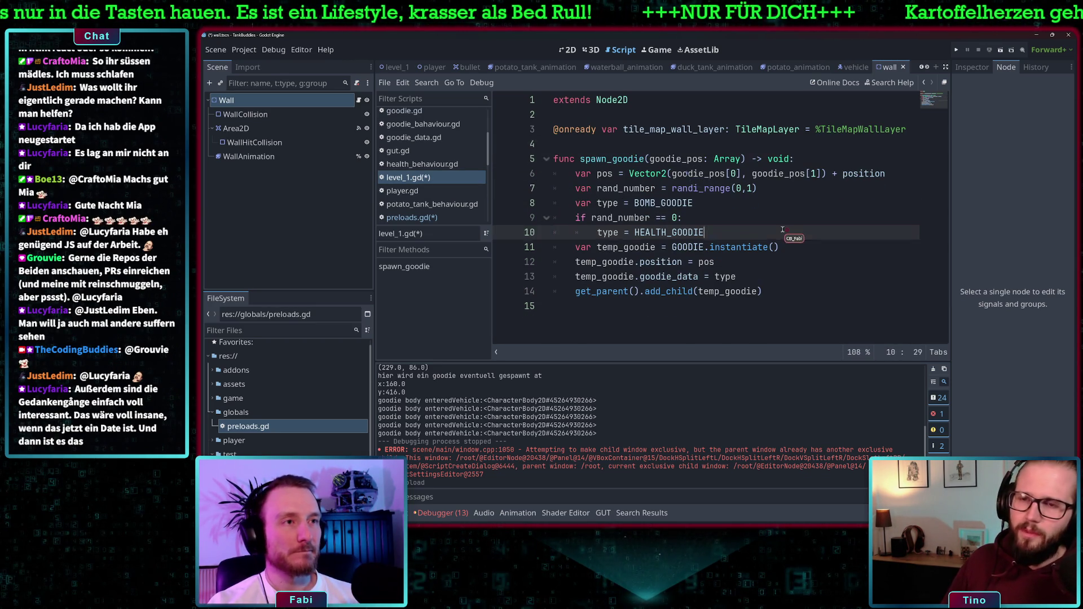
pyautogui.click(634, 203)
pyautogui.write('eloads.')
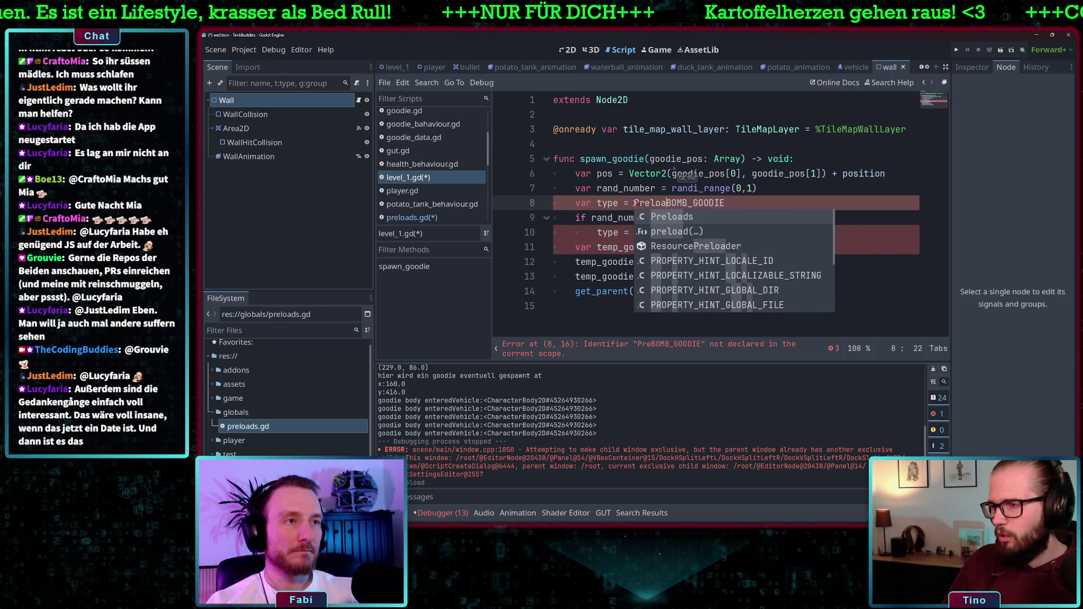
pyautogui.press('Escape')
pyautogui.press('Up')
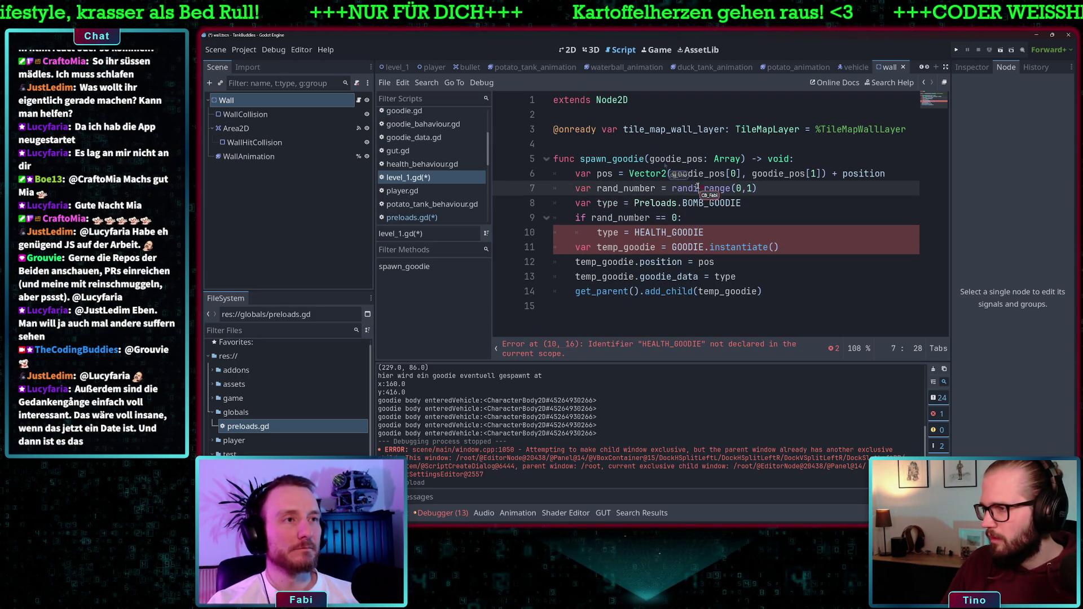
pyautogui.moveTo(680, 204); pyautogui.dragTo(635, 206)
pyautogui.hotkey('ctrl', 'c')
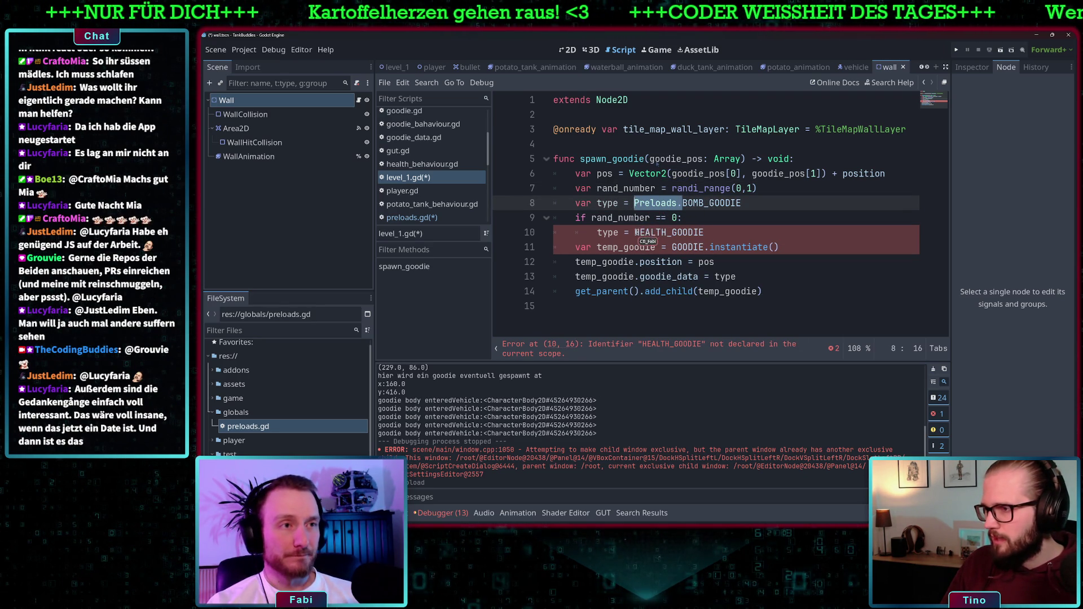
pyautogui.click(635, 232)
pyautogui.hotkey('ctrl', 'v')
pyautogui.click(672, 247)
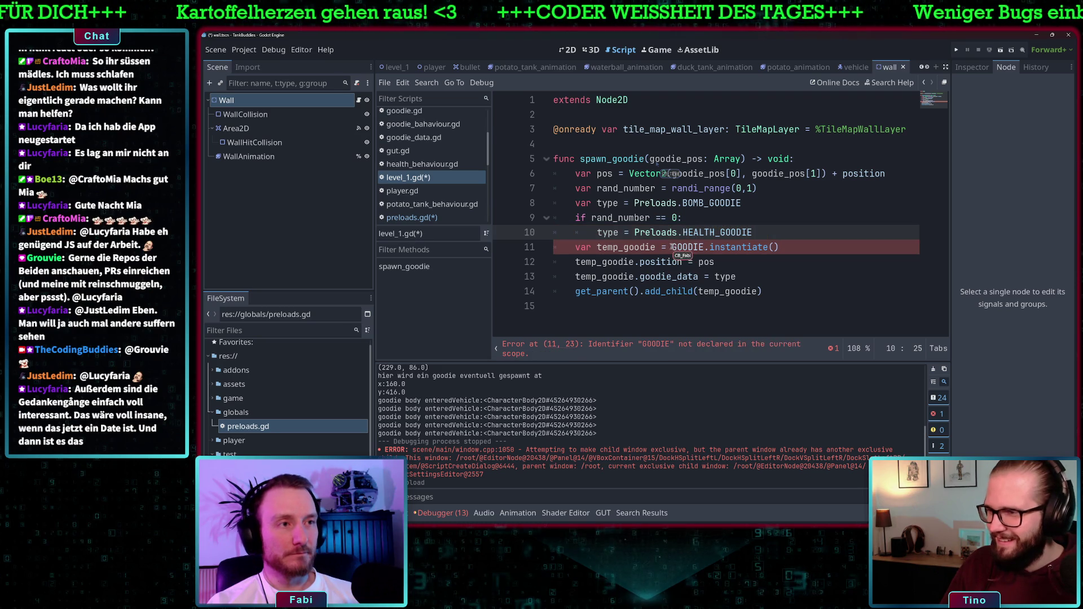
pyautogui.hotkey('ctrl', 'v')
pyautogui.click(756, 219)
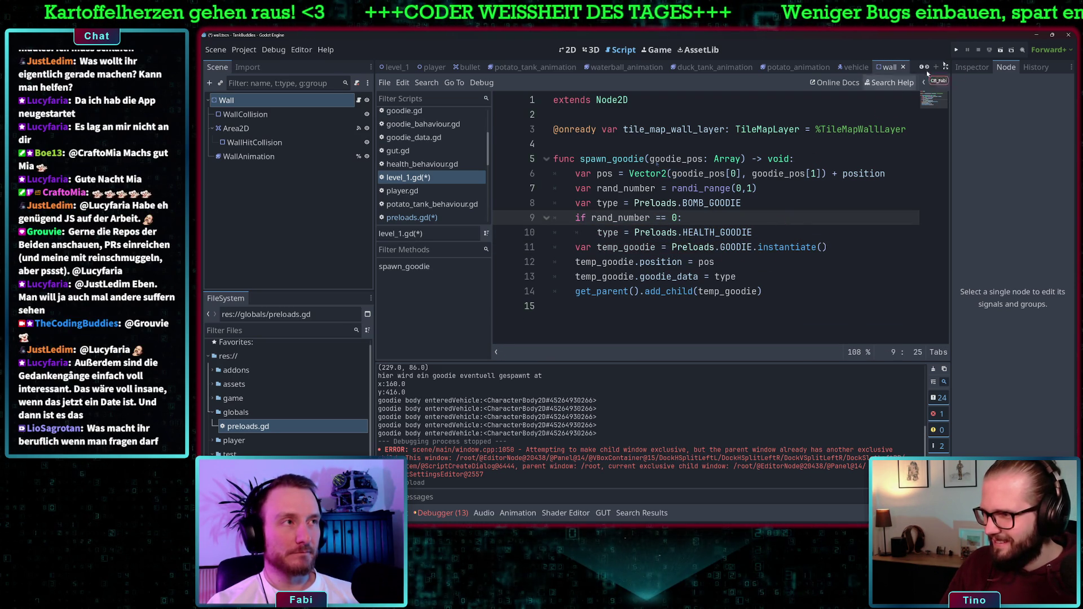
# Step: Run the project, drive the tank shooting red walls to see bombs and medkits drop, then stop
pyautogui.click(956, 50)
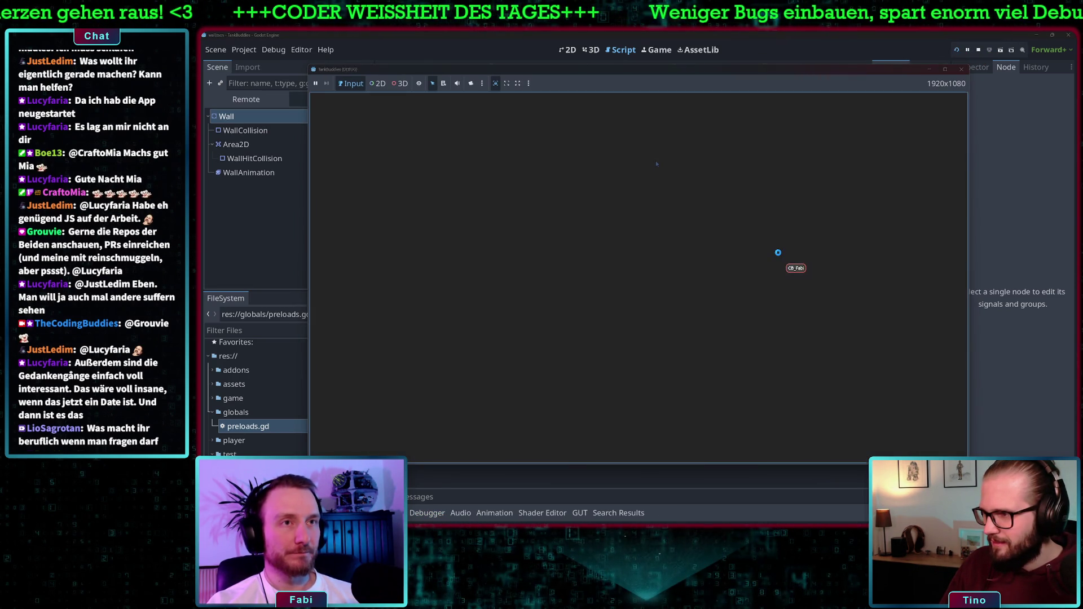
pyautogui.press('d')
pyautogui.press('w')
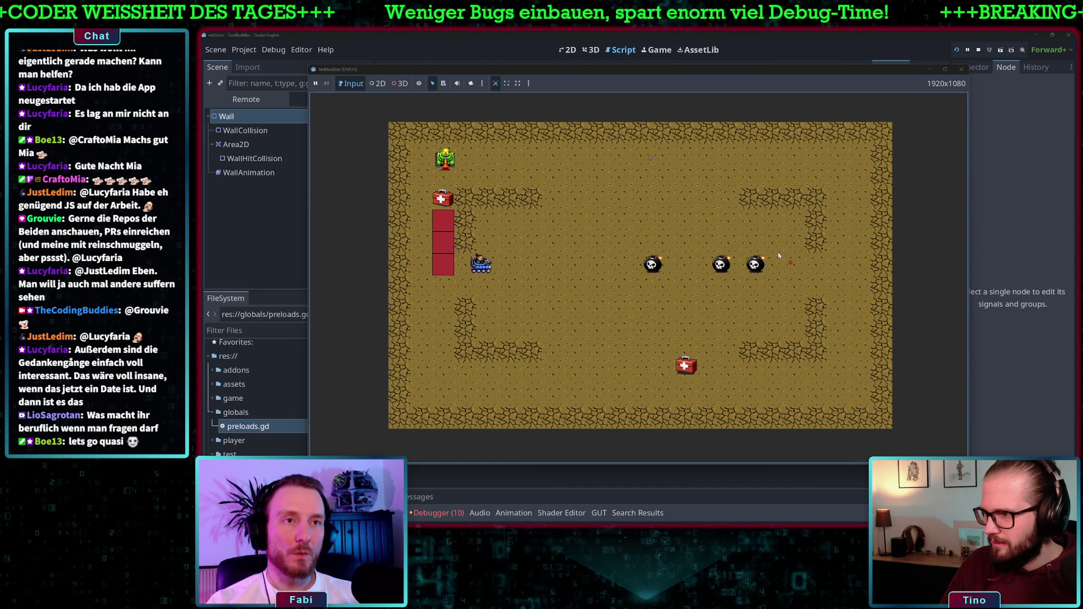
pyautogui.press('space')
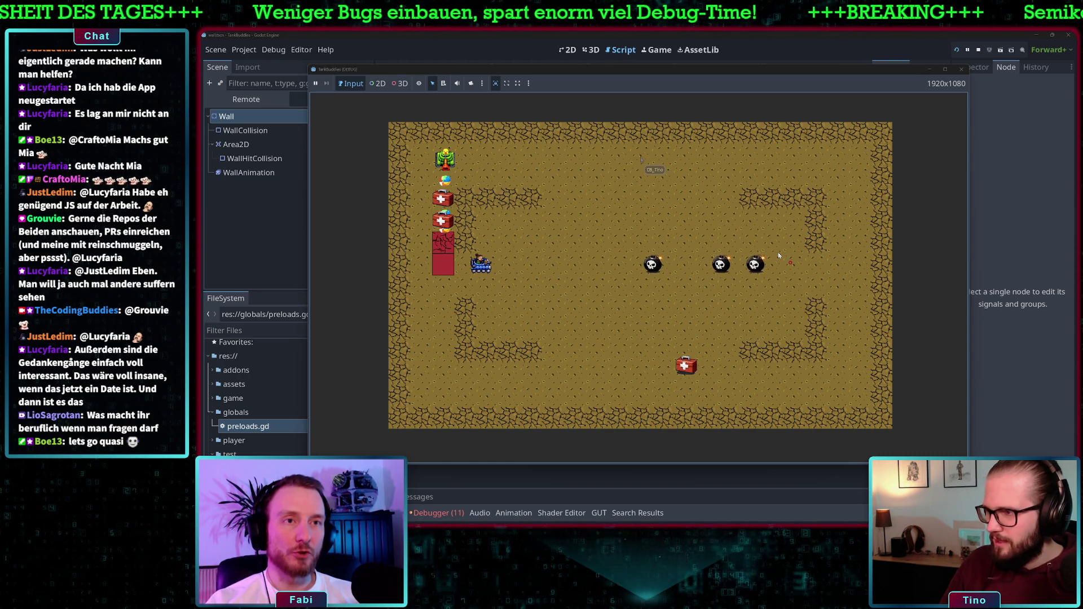
pyautogui.press('s')
pyautogui.press('s')
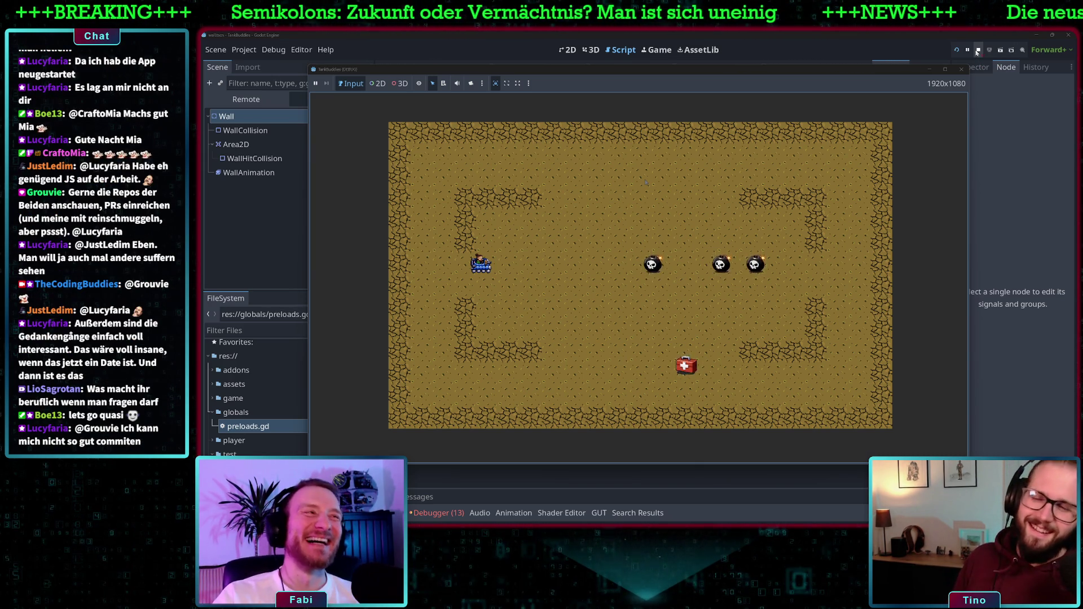
pyautogui.click(978, 52)
# Step: Browse bomb_behaviour.gd, bullet.gd, bullet_data.gd, direction.gd and duck_tank_behaviour.gd, ending at game.gd's goodie constants
pyautogui.click(704, 276)
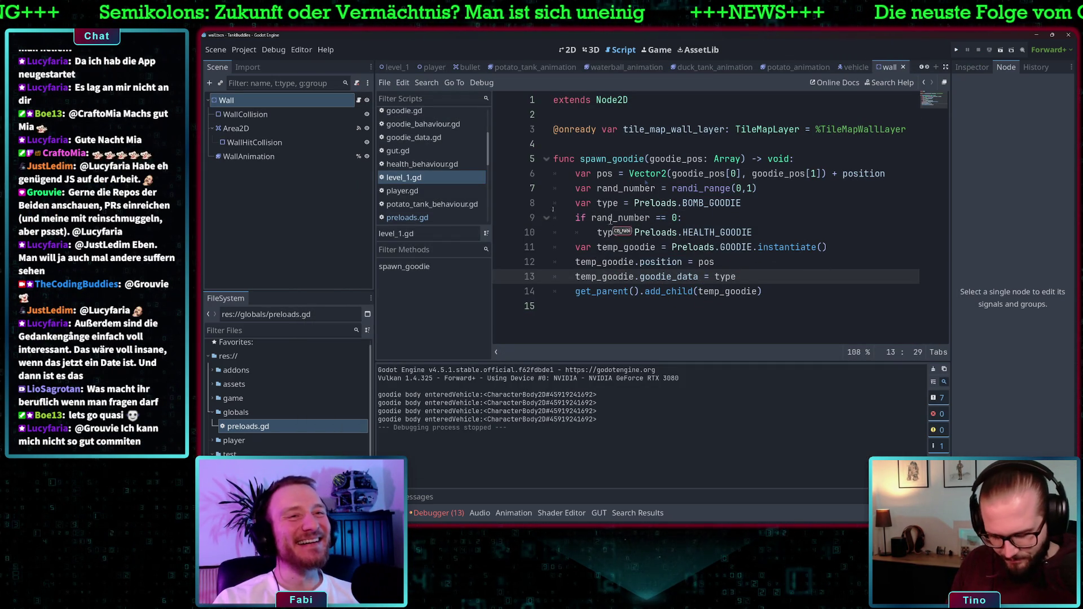
pyautogui.scroll(3, 451, 169)
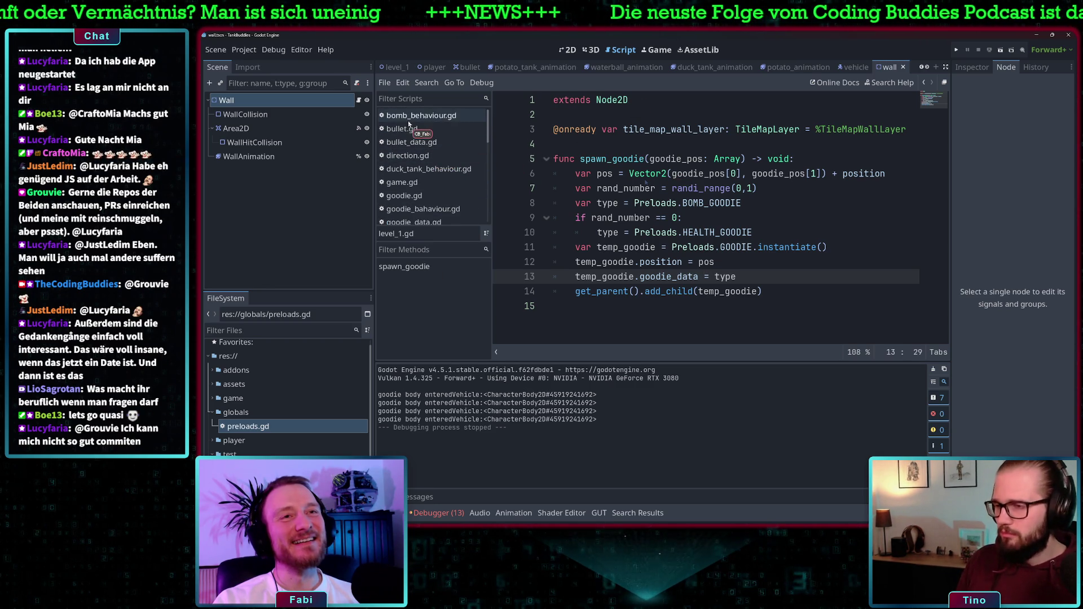
pyautogui.click(409, 115)
pyautogui.click(409, 128)
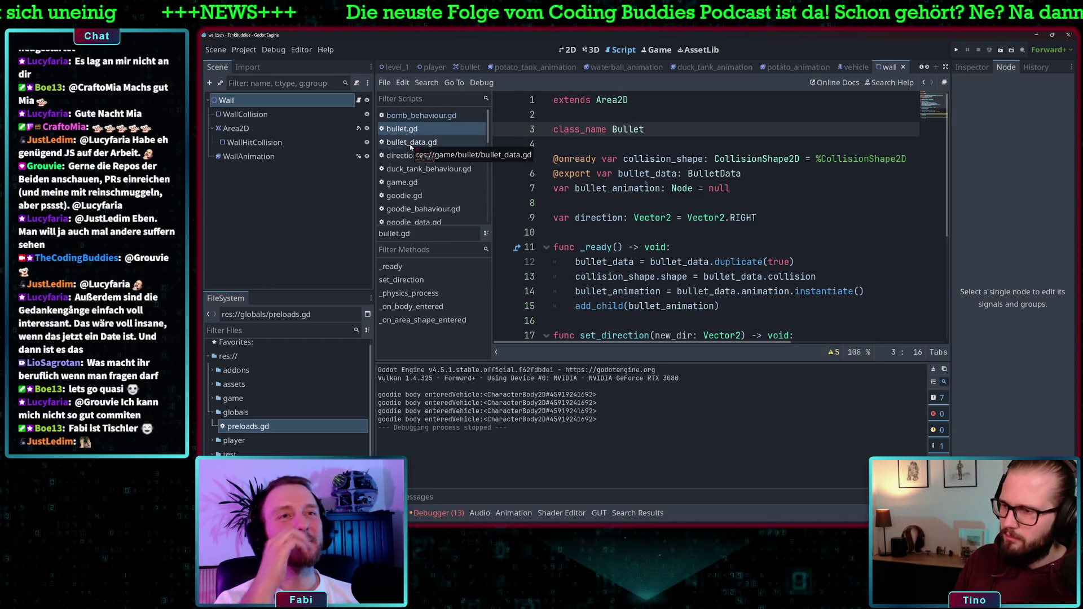
pyautogui.click(410, 143)
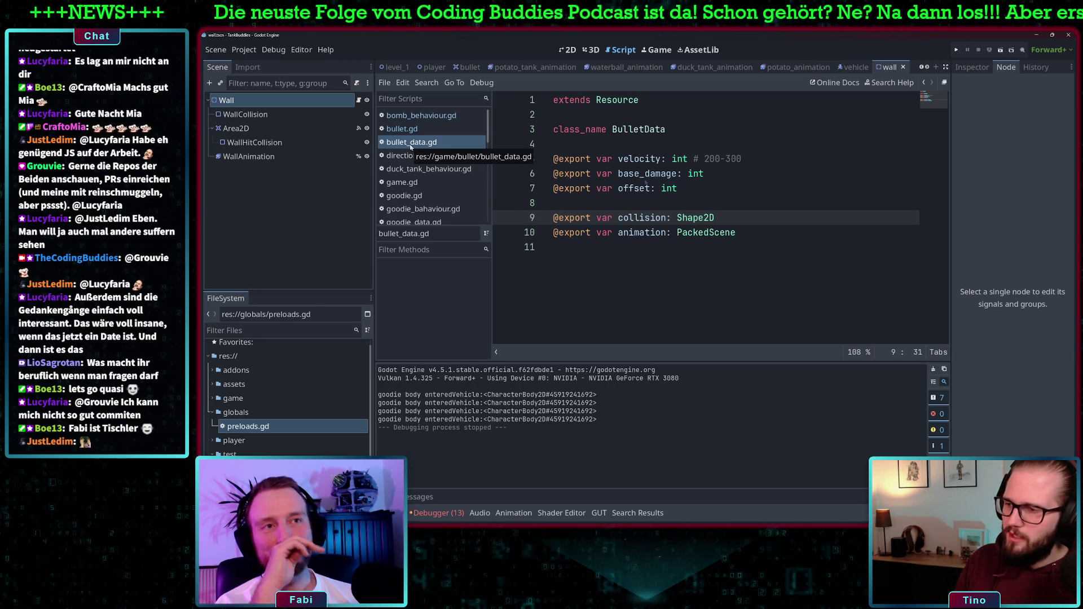
pyautogui.click(407, 157)
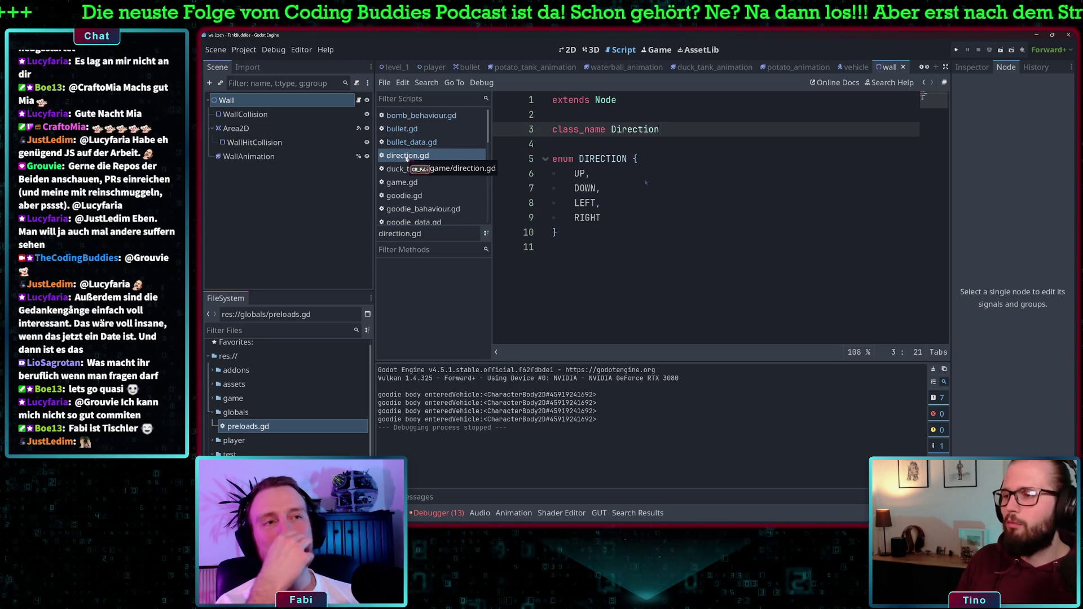
pyautogui.click(406, 169)
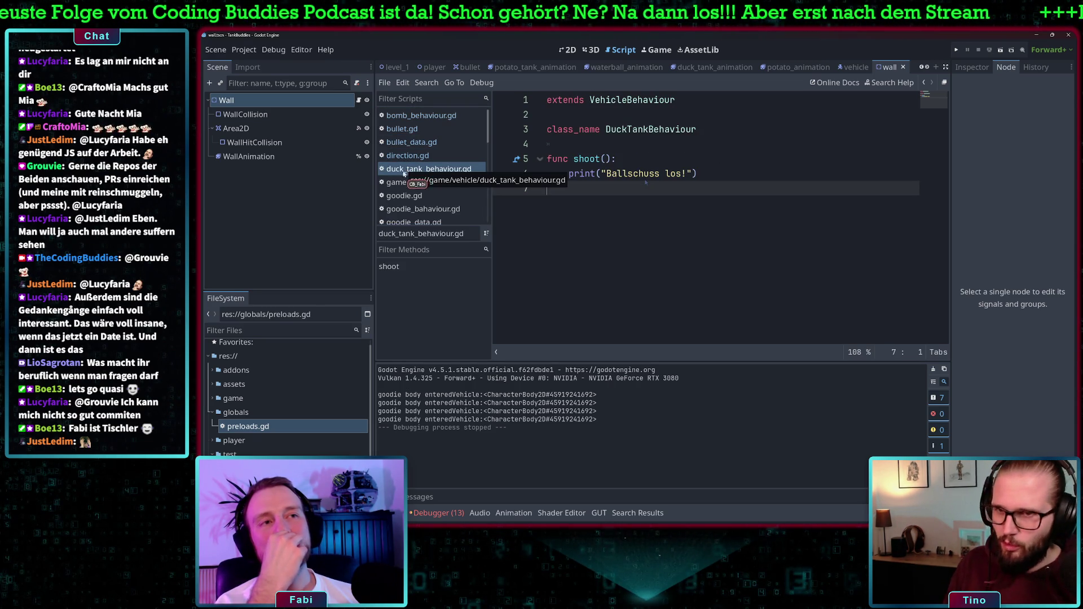
pyautogui.click(401, 182)
pyautogui.scroll(8, 674, 182)
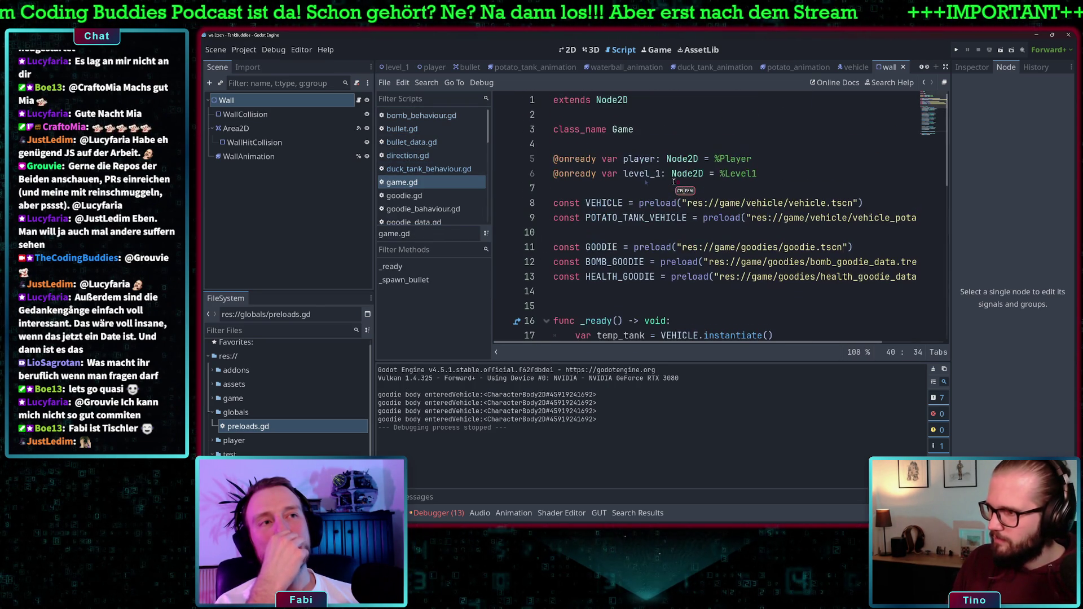
pyautogui.click(587, 293)
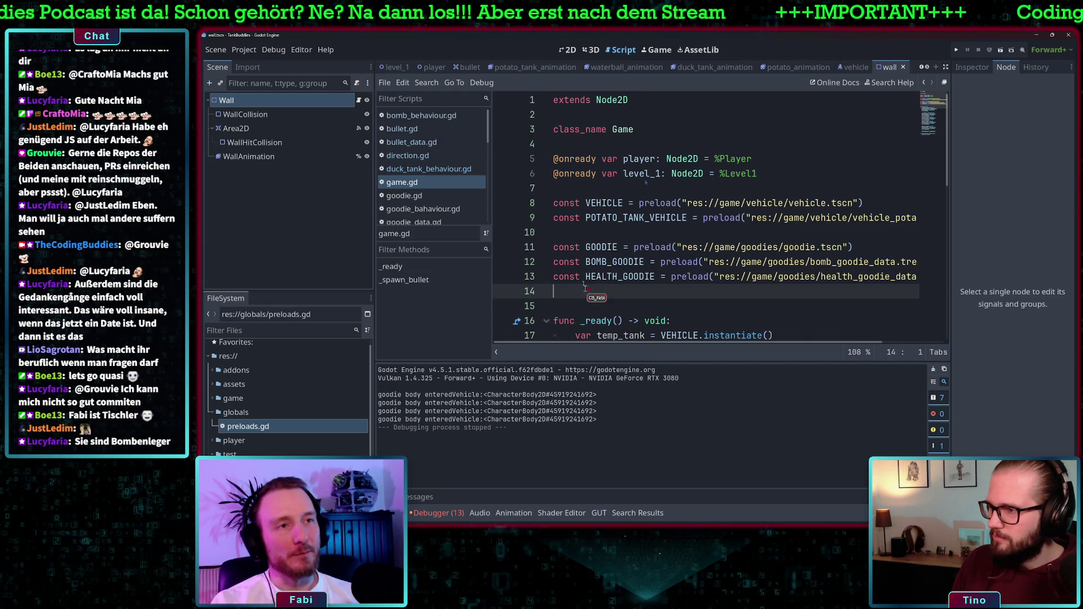
# Step: Copy game.gd's preload constants from lines 8–13 into preloads.gd and delete the duplicated goodie constants
pyautogui.moveTo(587, 293); pyautogui.dragTo(542, 204)
pyautogui.hotkey('ctrl', 'c')
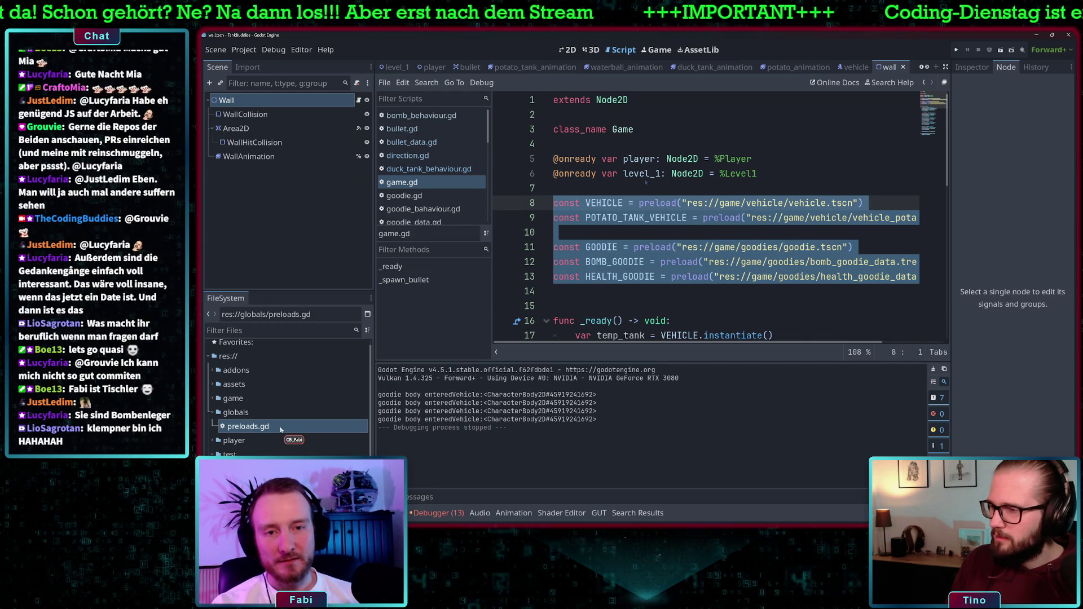
pyautogui.doubleClick(248, 427)
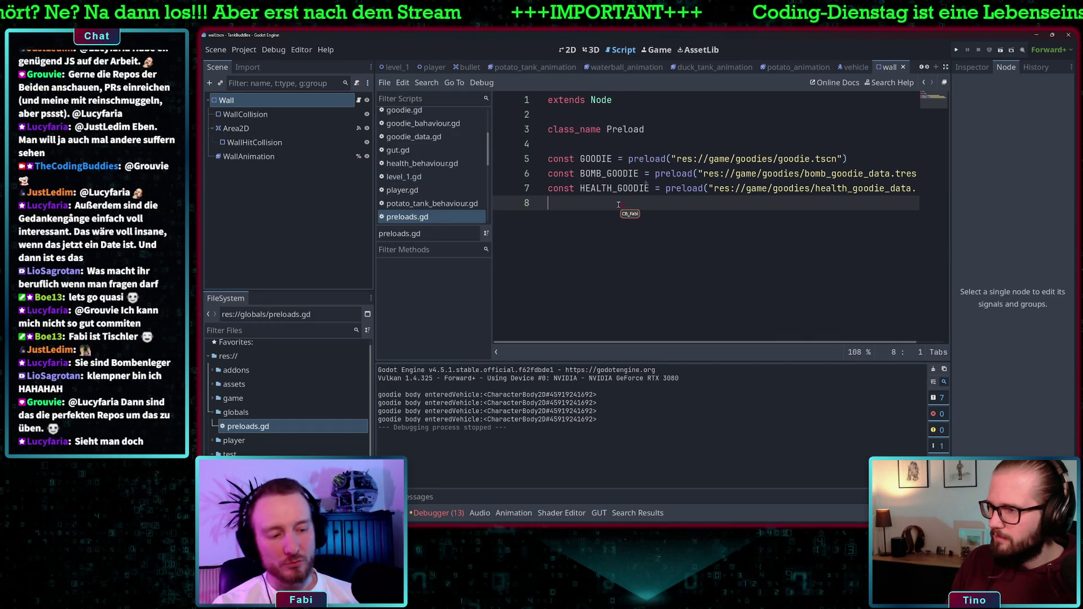
pyautogui.hotkey('ctrl', 'v')
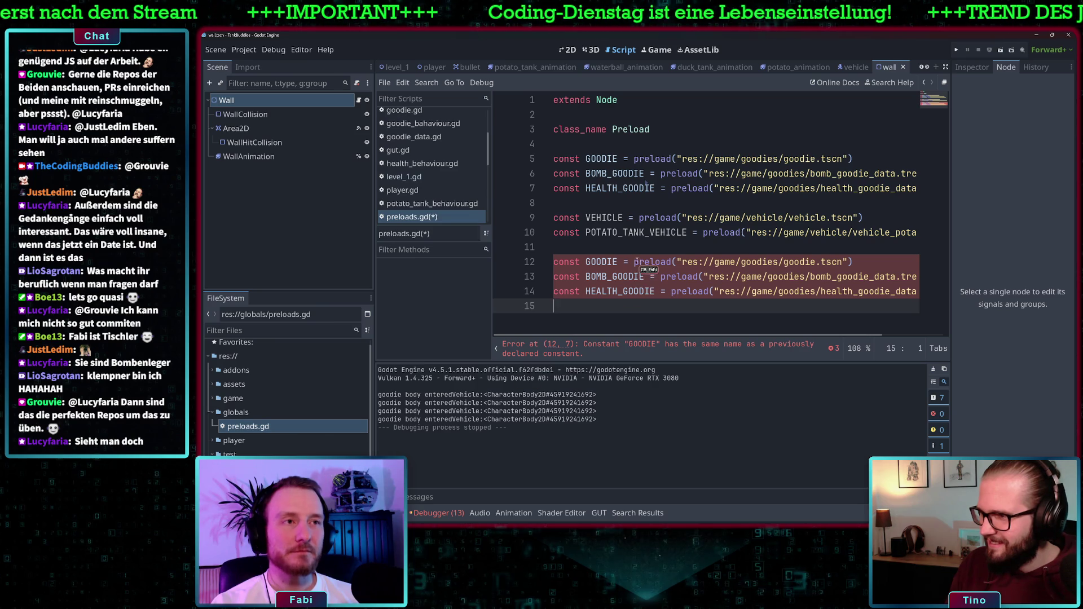
pyautogui.moveTo(620, 302)
pyautogui.mouseDown()
pyautogui.moveTo(578, 274)
pyautogui.moveTo(590, 303)
pyautogui.moveTo(539, 263)
pyautogui.mouseUp()
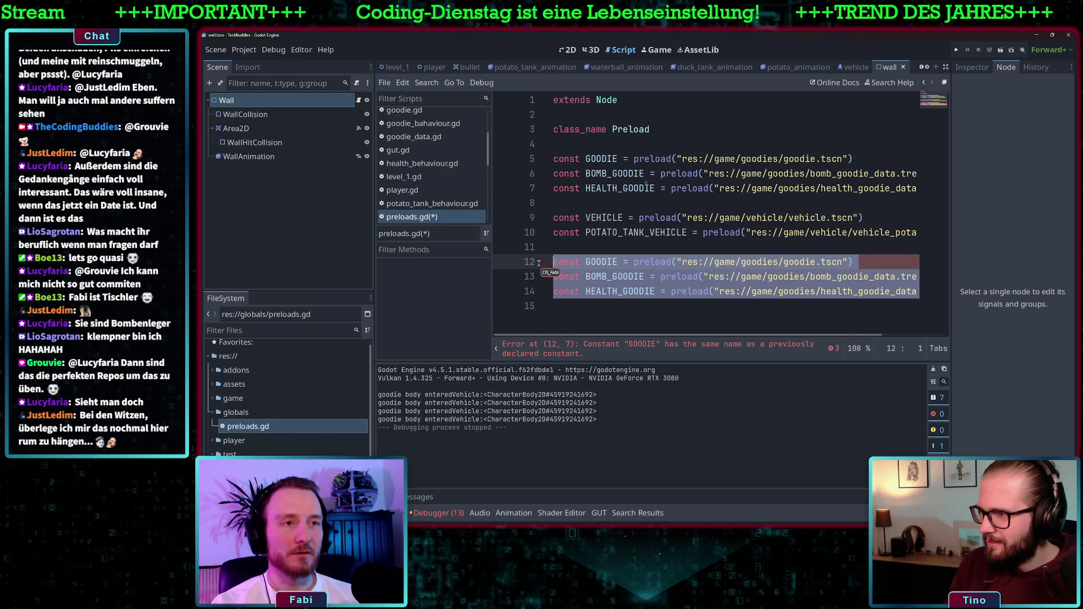
pyautogui.press('BackSpace')
pyautogui.press('BackSpace')
pyautogui.press('BackSpace')
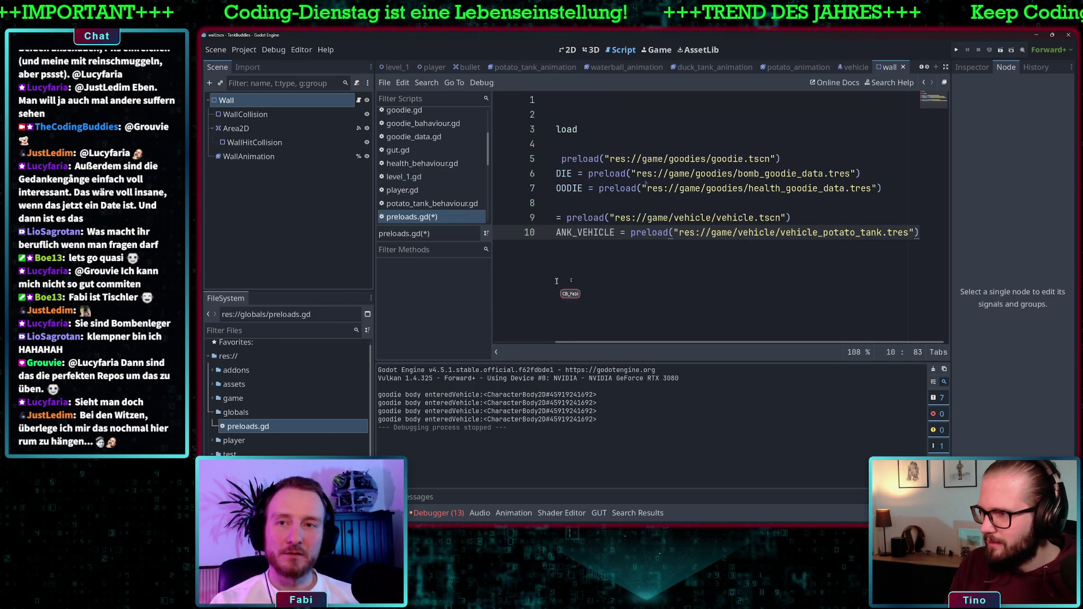
pyautogui.hscroll(-3, 600, 275)
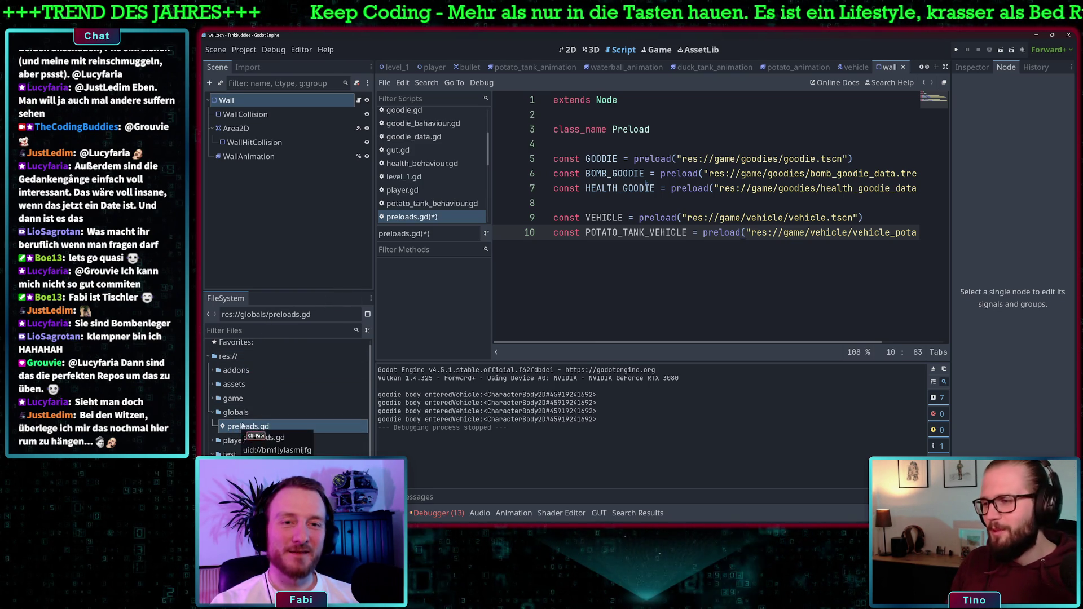
pyautogui.click(416, 178)
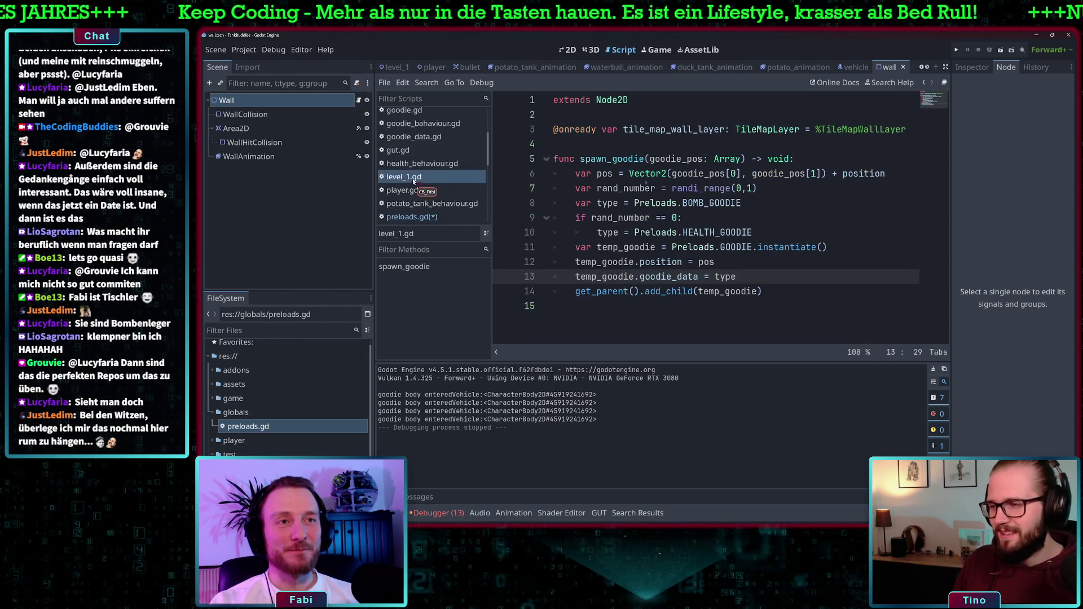
# Step: Delete game.gd's own preload constant declarations
pyautogui.scroll(3, 418, 178)
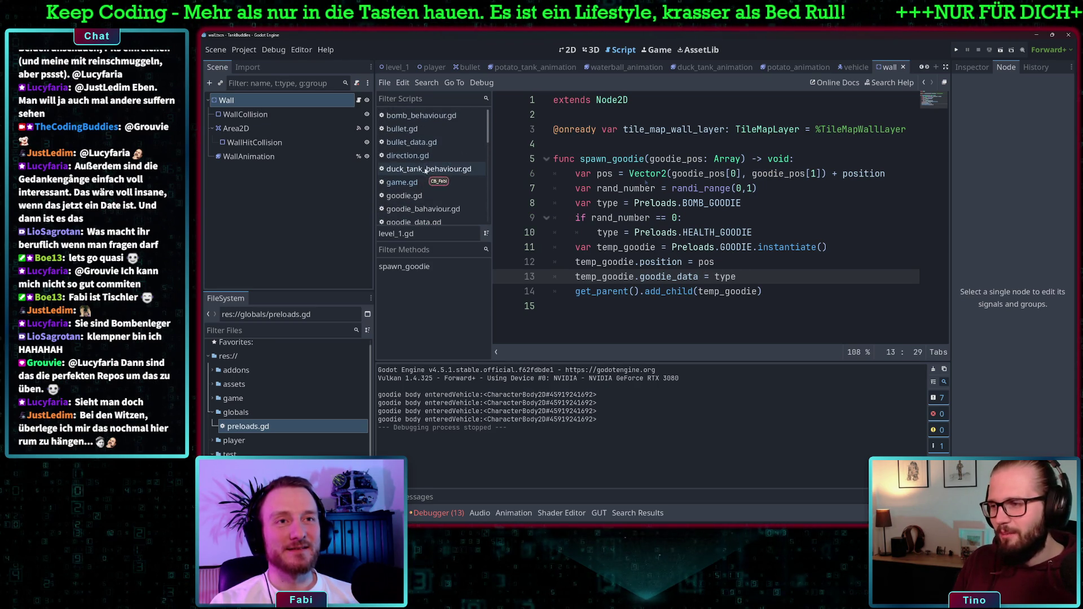
pyautogui.click(416, 156)
pyautogui.click(419, 170)
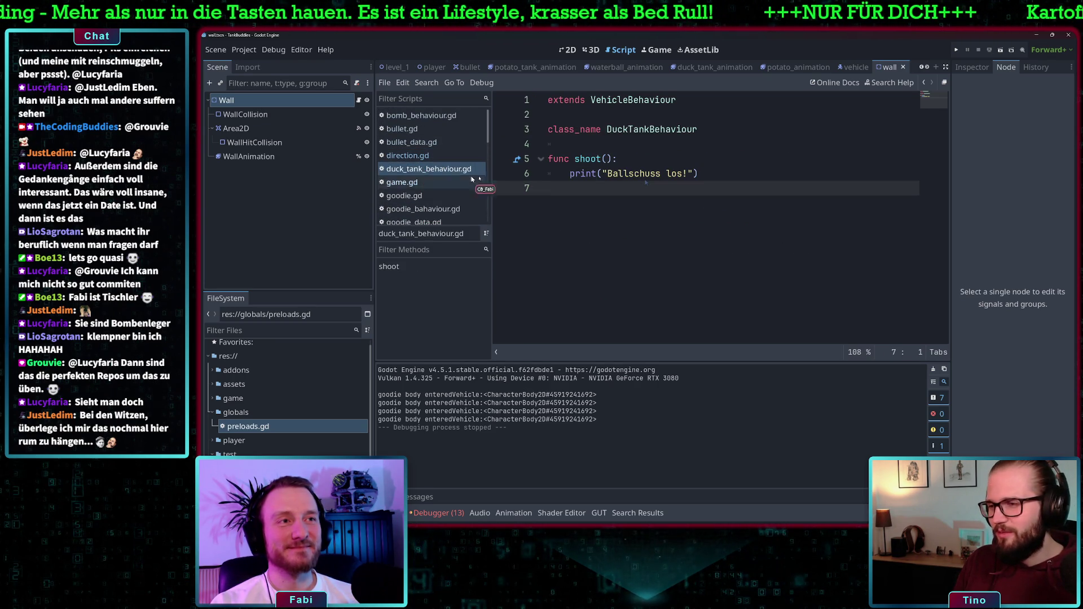
pyautogui.click(417, 182)
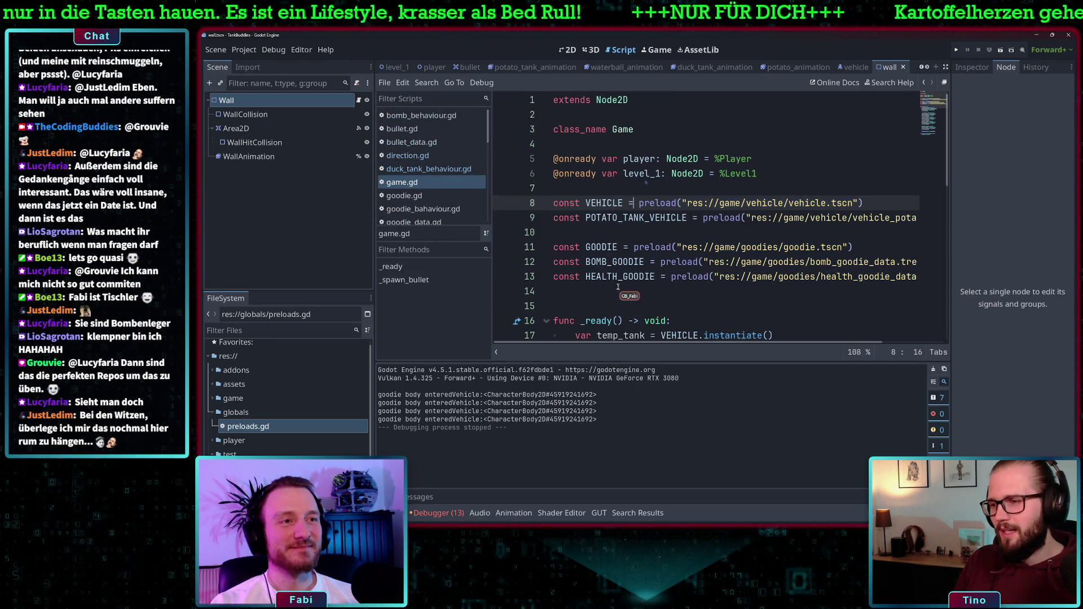
pyautogui.press('BackSpace')
pyautogui.press('BackSpace')
pyautogui.press('BackSpace')
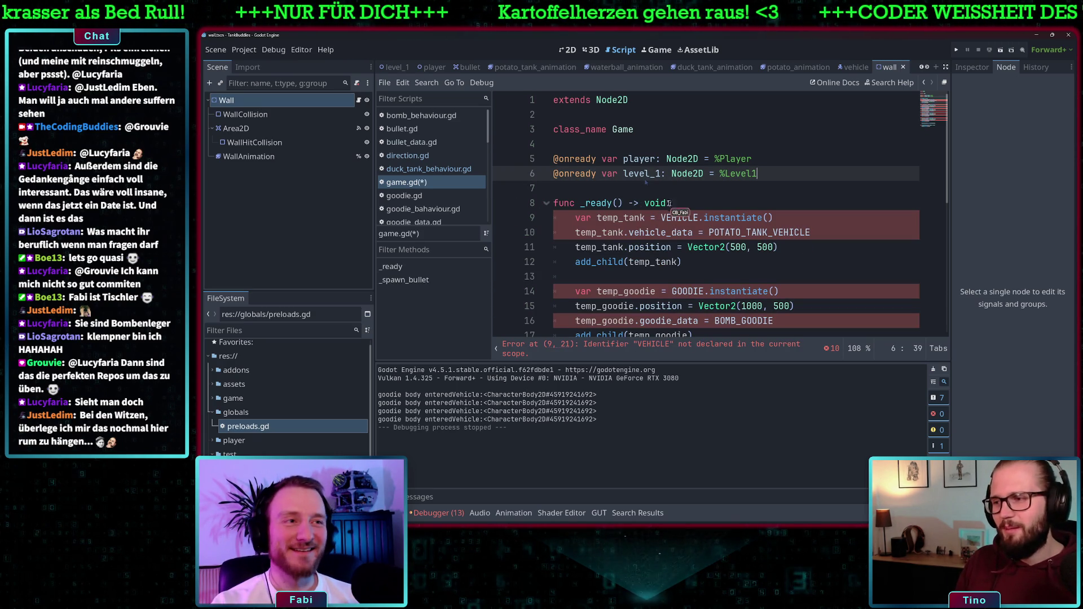
# Step: Prefix VEHICLE and POTATO_TANK_VEHICLE in game.gd with 'Preloads.'
pyautogui.click(661, 218)
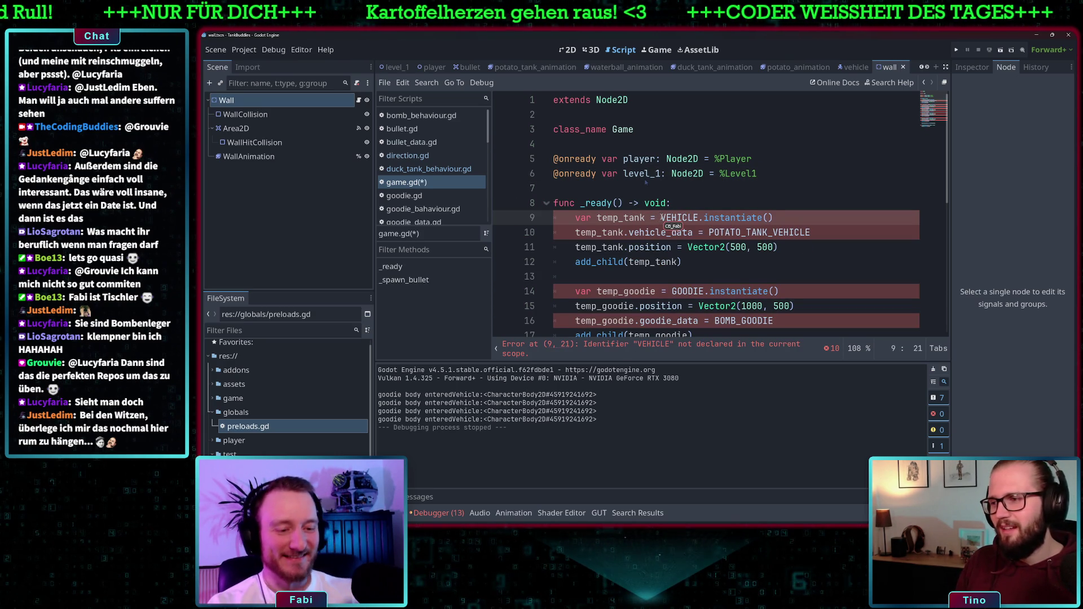
pyautogui.write('Preloads.')
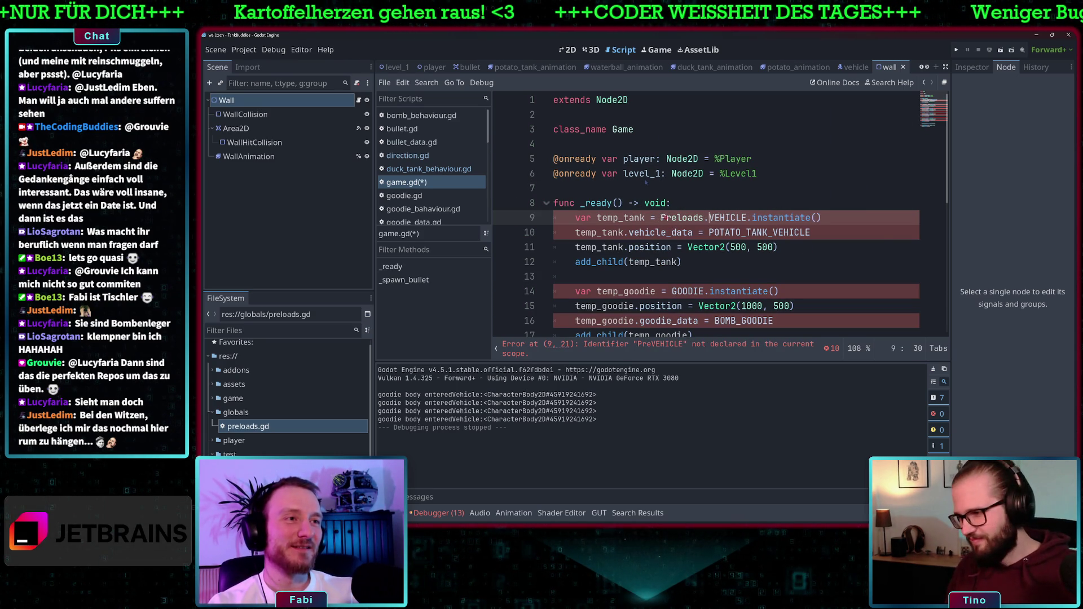
pyautogui.press('Escape')
pyautogui.moveTo(707, 218); pyautogui.dragTo(663, 220)
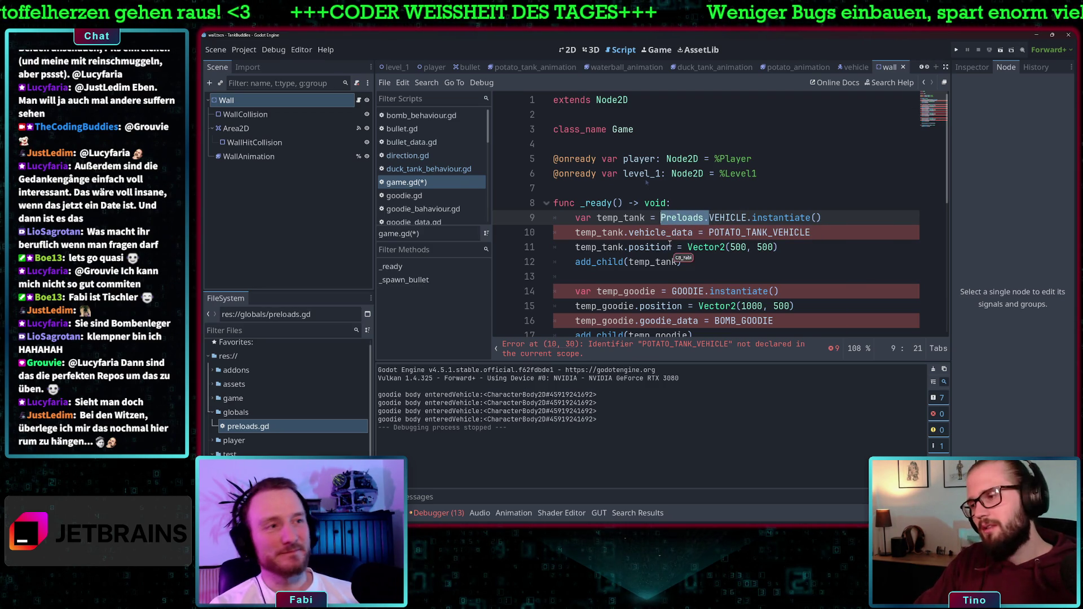
pyautogui.hotkey('ctrl', 'c')
pyautogui.click(709, 233)
pyautogui.hotkey('ctrl', 'v')
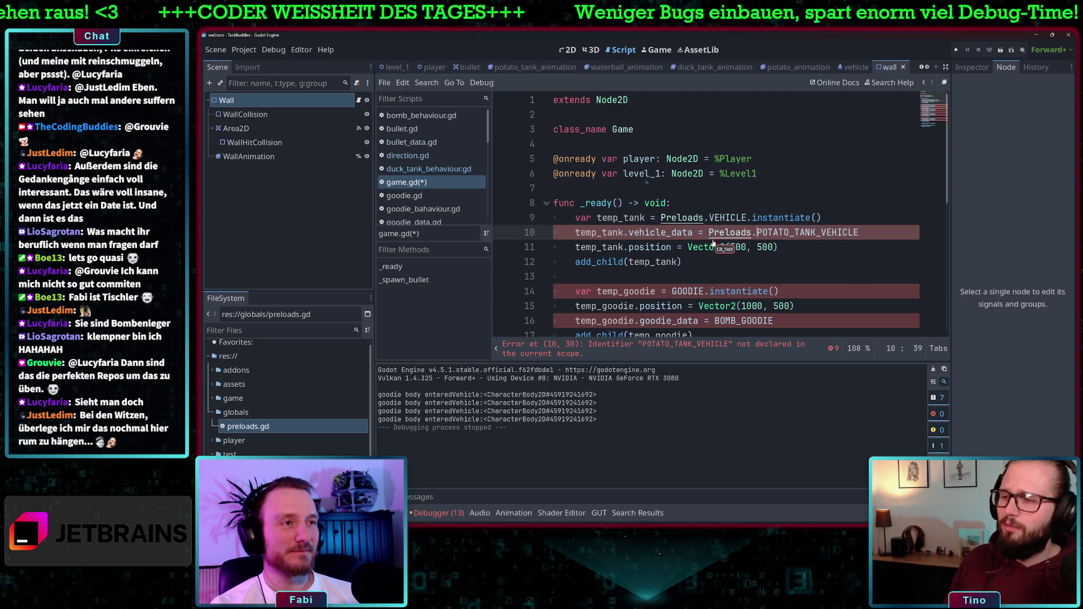
# Step: Prefix the GOODIE and BOMB_GOODIE references on lines 14–22 with 'Preloads.'
pyautogui.scroll(-2, 711, 249)
pyautogui.click(672, 203)
pyautogui.hotkey('ctrl', 'v')
pyautogui.click(715, 232)
pyautogui.hotkey('ctrl', 'v')
pyautogui.click(650, 261)
pyautogui.hotkey('ctrl', 'v')
pyautogui.click(715, 291)
pyautogui.hotkey('ctrl', 'v')
pyautogui.click(651, 320)
pyautogui.hotkey('ctrl', 'v')
# Step: Prefix BOMB_GOODIE on line 24, GOODIE on line 27 and HEALTH_GOODIE on line 29 with 'Preloads.'
pyautogui.scroll(-4, 698, 239)
pyautogui.click(714, 173)
pyautogui.hotkey('ctrl', 'v')
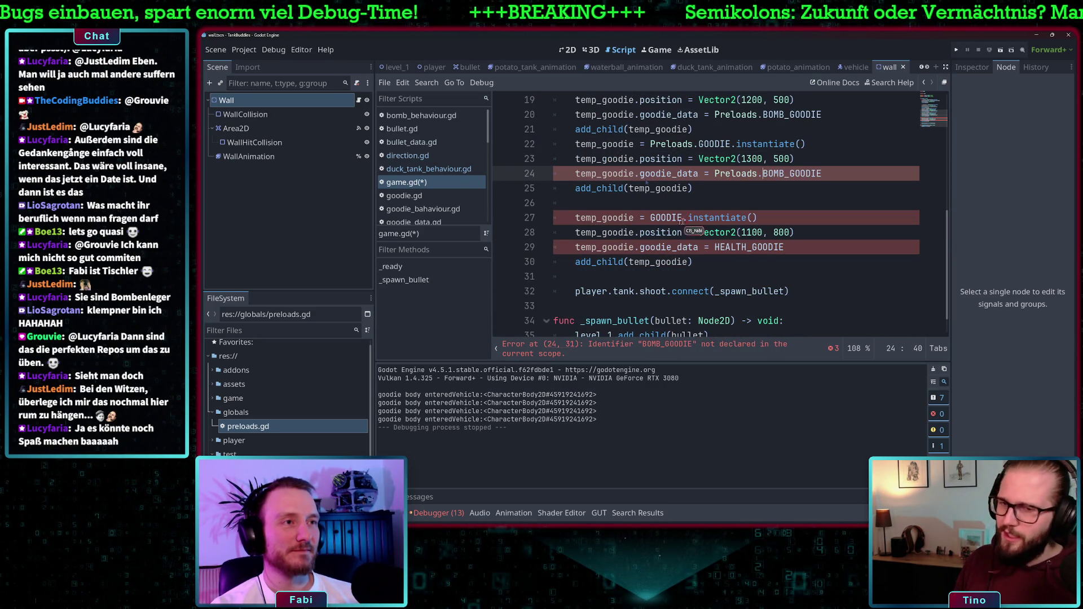
pyautogui.click(650, 218)
pyautogui.hotkey('ctrl', 'v')
pyautogui.click(714, 247)
pyautogui.hotkey('ctrl', 'v')
pyautogui.scroll(-1, 728, 270)
pyautogui.click(423, 196)
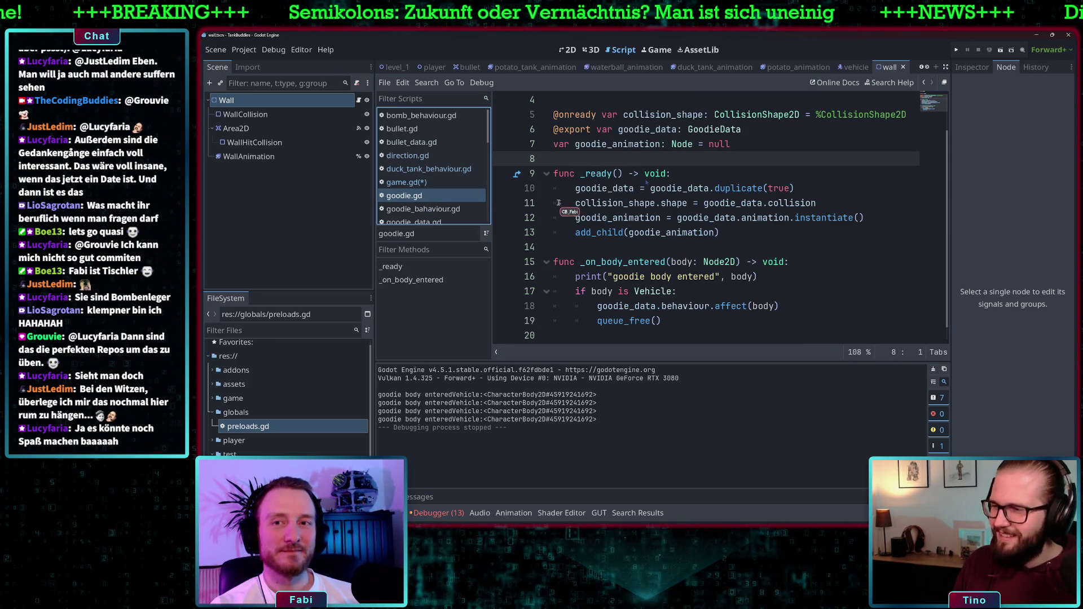
# Step: Look through goodie_bahaviour.gd, goodie_data.gd, gut.gd, health_behaviour.gd and level_1.gd, ending in player.gd
pyautogui.scroll(1, 641, 218)
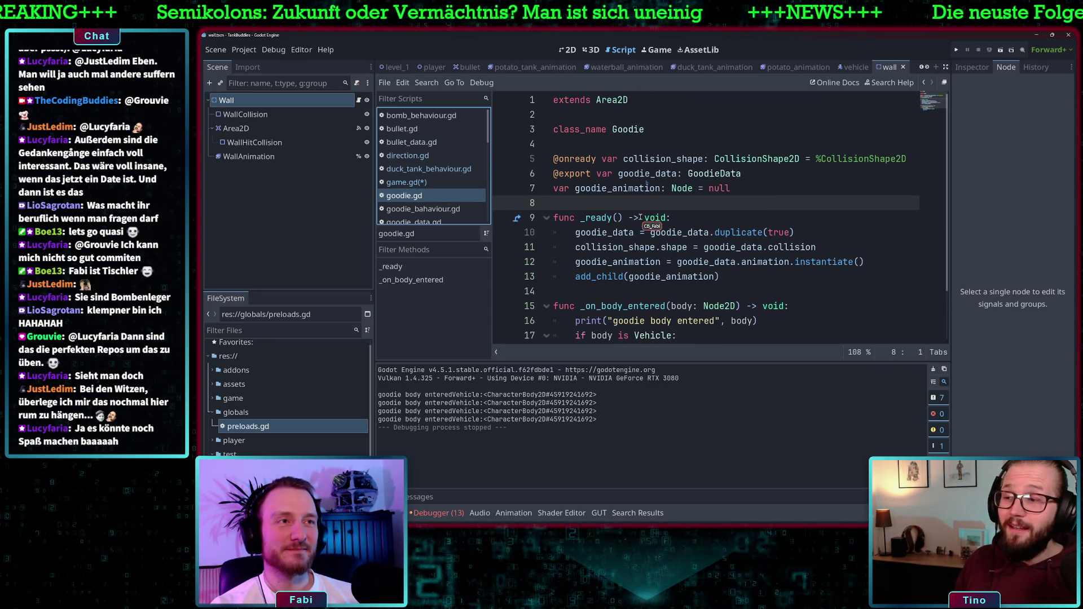
pyautogui.scroll(-1, 641, 218)
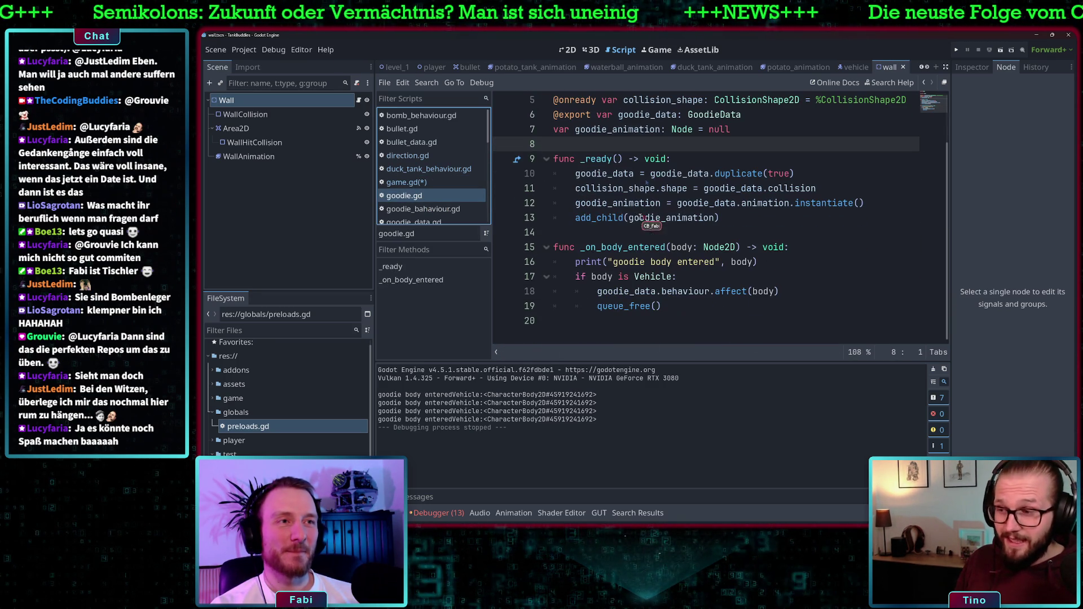
pyautogui.click(442, 210)
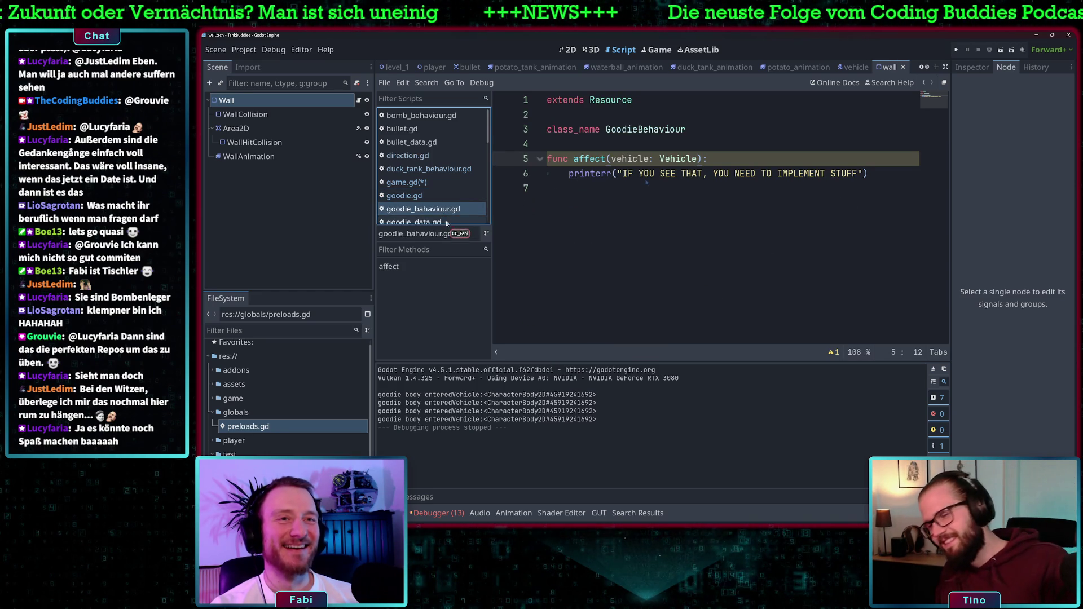
pyautogui.scroll(-1, 428, 181)
pyautogui.click(427, 181)
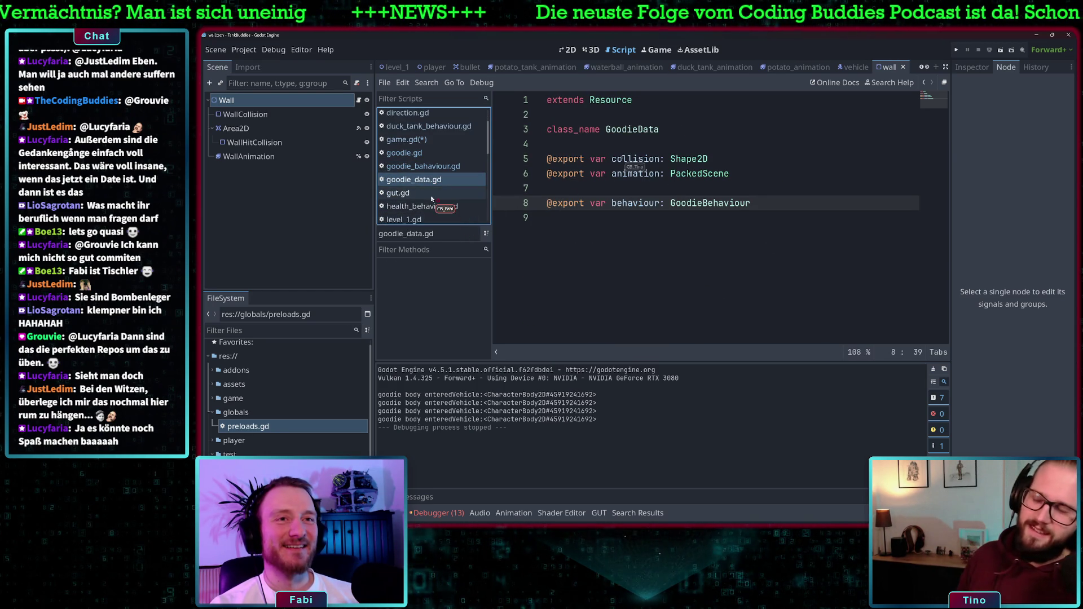
pyautogui.click(432, 197)
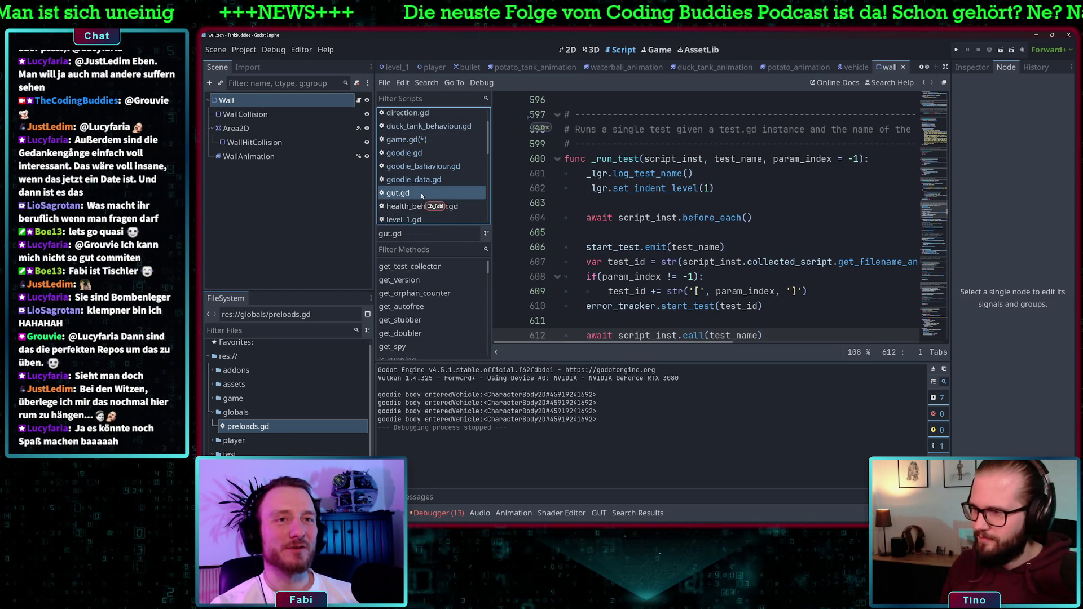
pyautogui.click(422, 207)
pyautogui.scroll(-1, 423, 194)
pyautogui.click(421, 193)
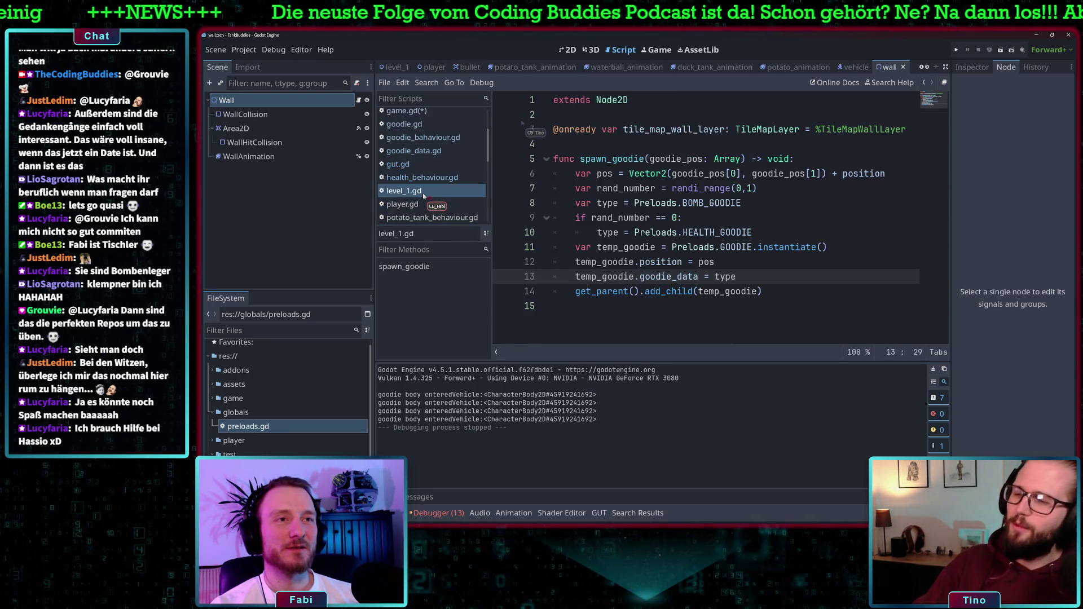
pyautogui.click(423, 203)
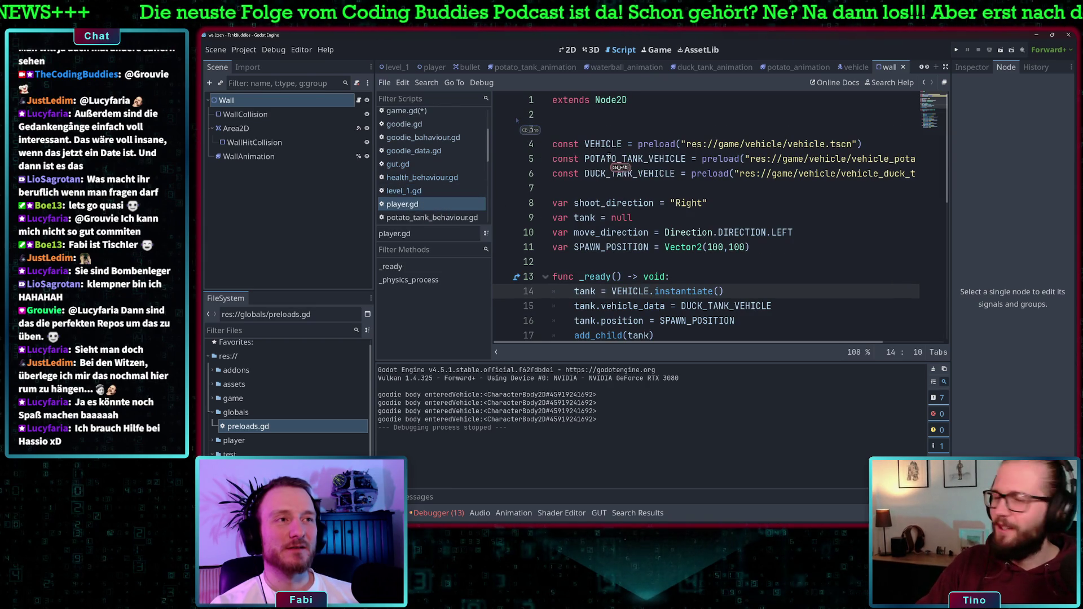
# Step: Move player.gd's three vehicle preload constants to the end of preloads.gd
pyautogui.moveTo(601, 187); pyautogui.dragTo(534, 146)
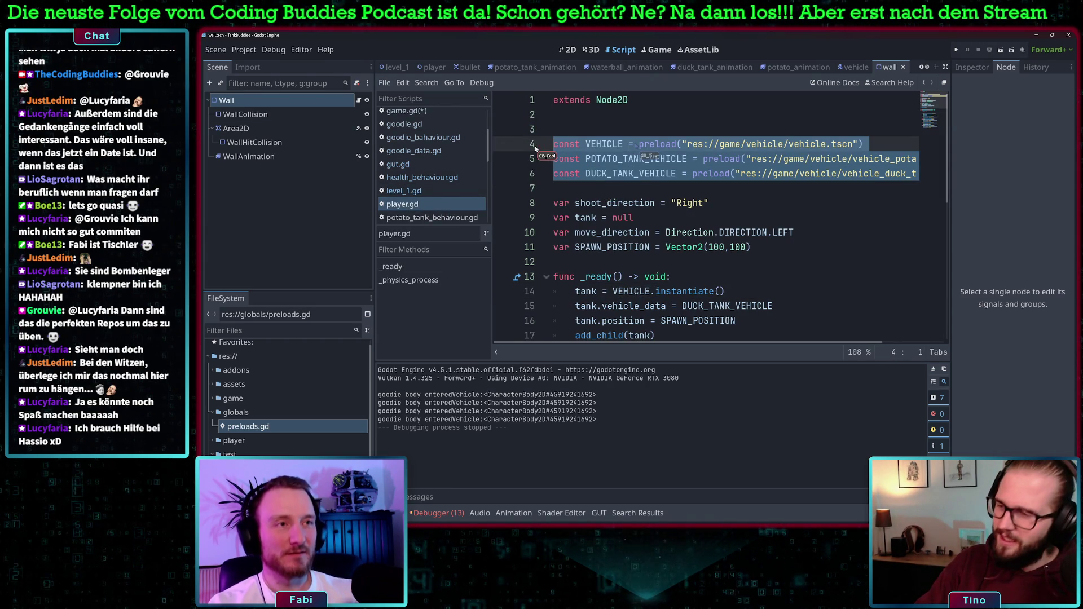
pyautogui.press('BackSpace')
pyautogui.press('BackSpace')
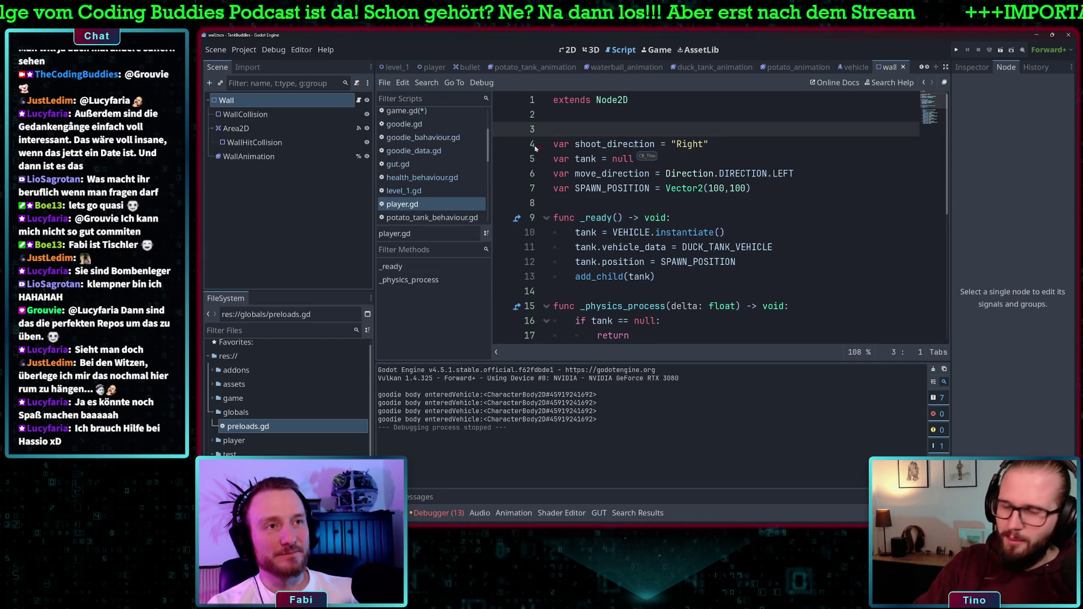
pyautogui.doubleClick(249, 426)
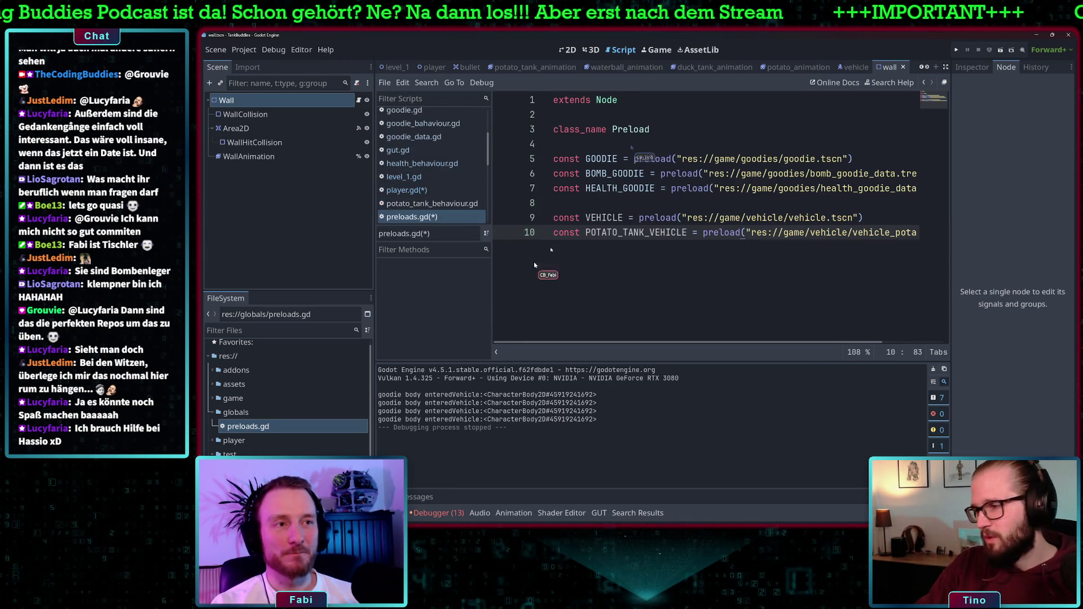
pyautogui.click(598, 254)
pyautogui.press('Return')
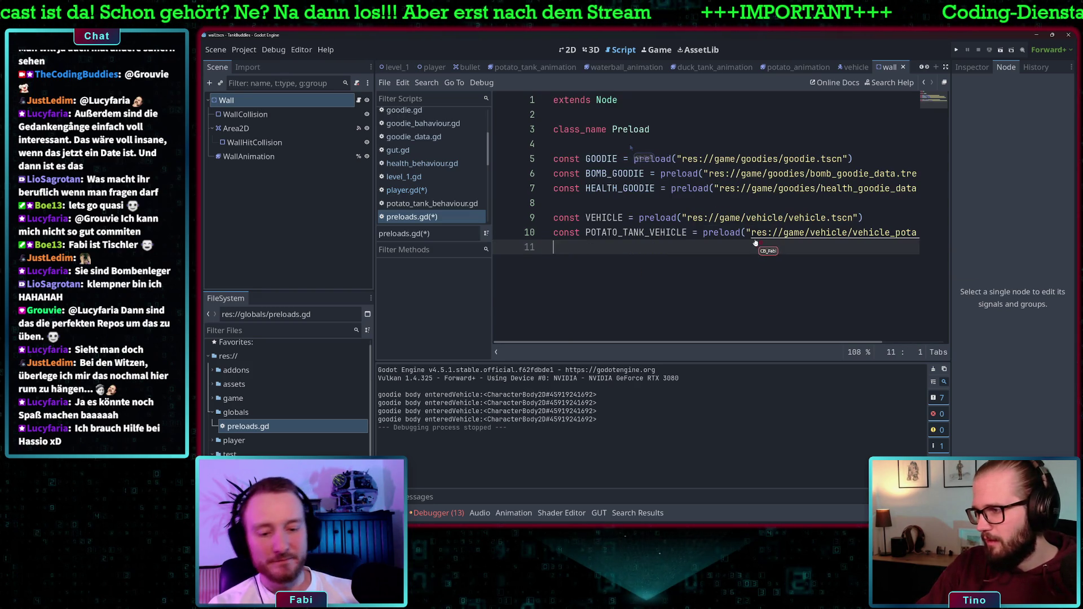
pyautogui.hotkey('ctrl', 'v')
# Step: Remove the duplicated VEHICLE and POTATO_TANK_VEHICLE lines from preloads.gd
pyautogui.click(624, 248)
pyautogui.press('End')
pyautogui.hotkey('shift', 'Home')
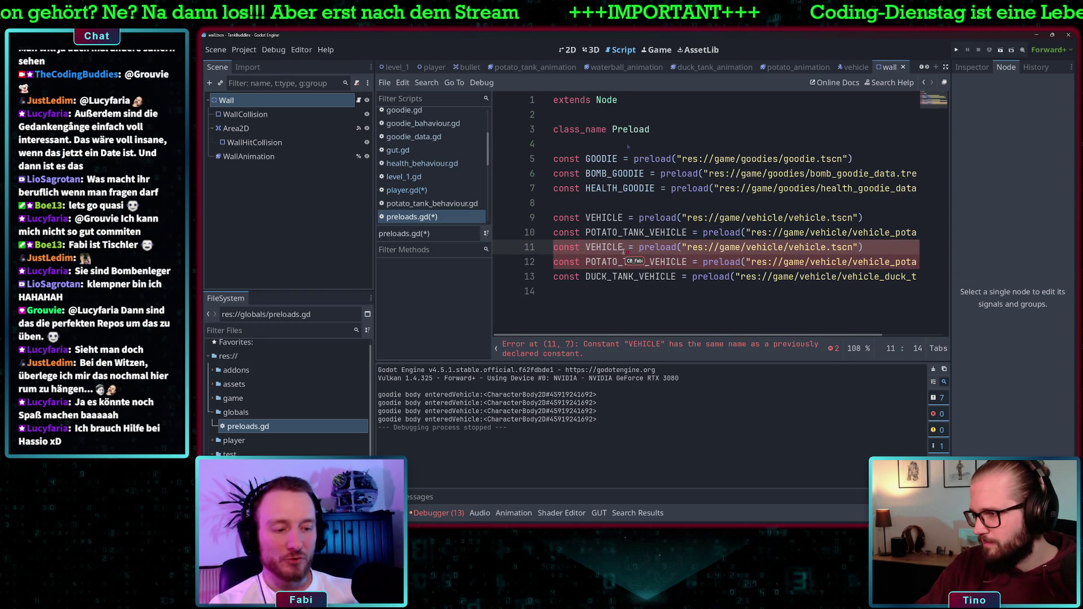
pyautogui.press('BackSpace')
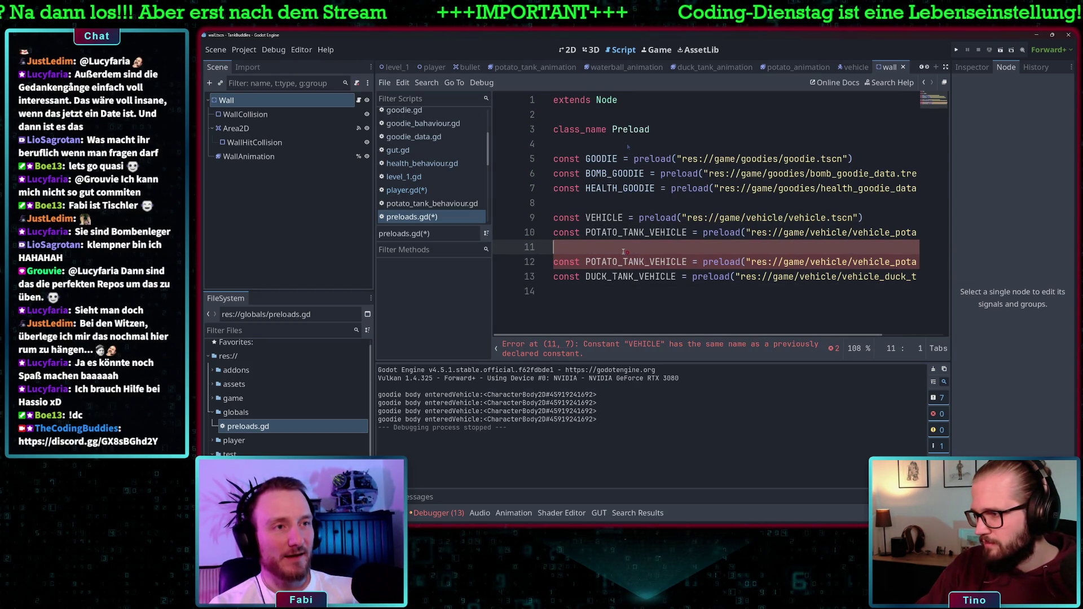
pyautogui.press('Down')
pyautogui.hotkey('shift', 'End')
pyautogui.press('BackSpace')
pyautogui.press('BackSpace')
pyautogui.press('BackSpace')
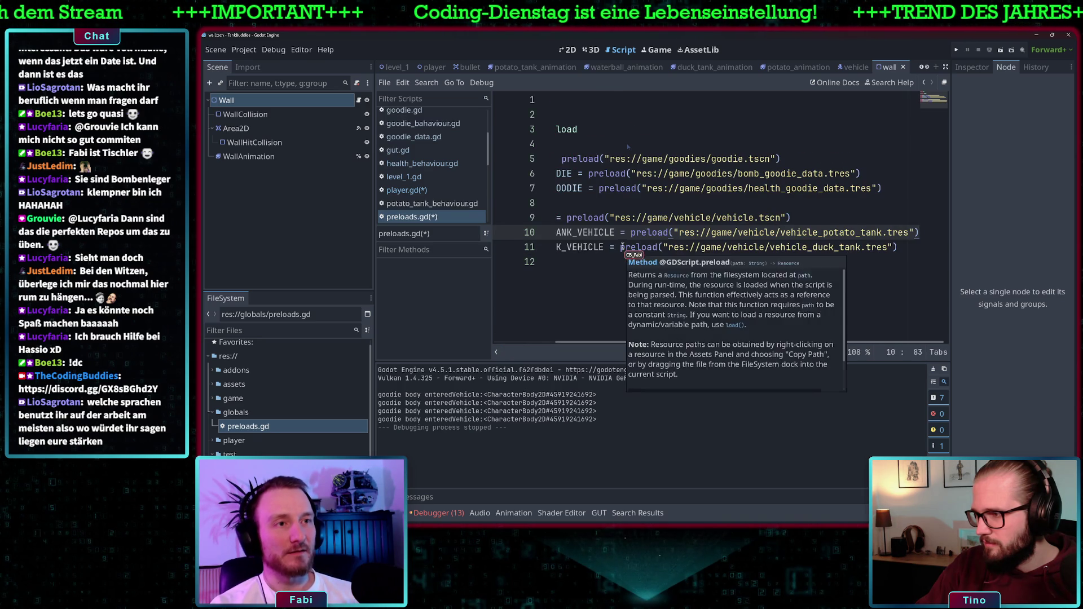
# Step: In player.gd, prefix VEHICLE and DUCK_TANK_VEHICLE with 'Preloads.'
pyautogui.doubleClick(555, 252)
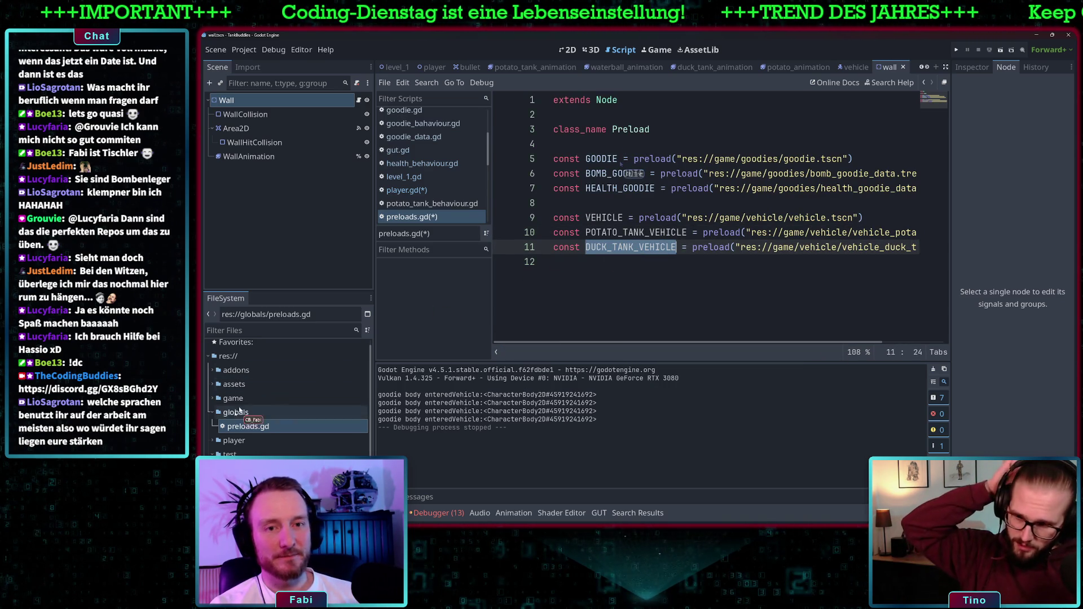
pyautogui.click(417, 192)
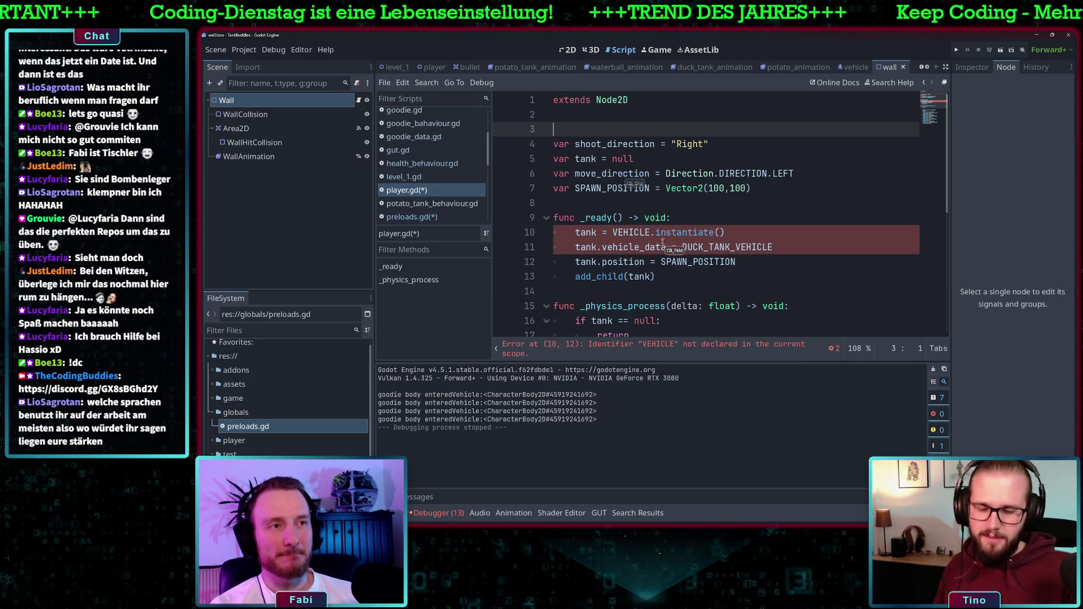
pyautogui.click(614, 232)
pyautogui.write('Preloads')
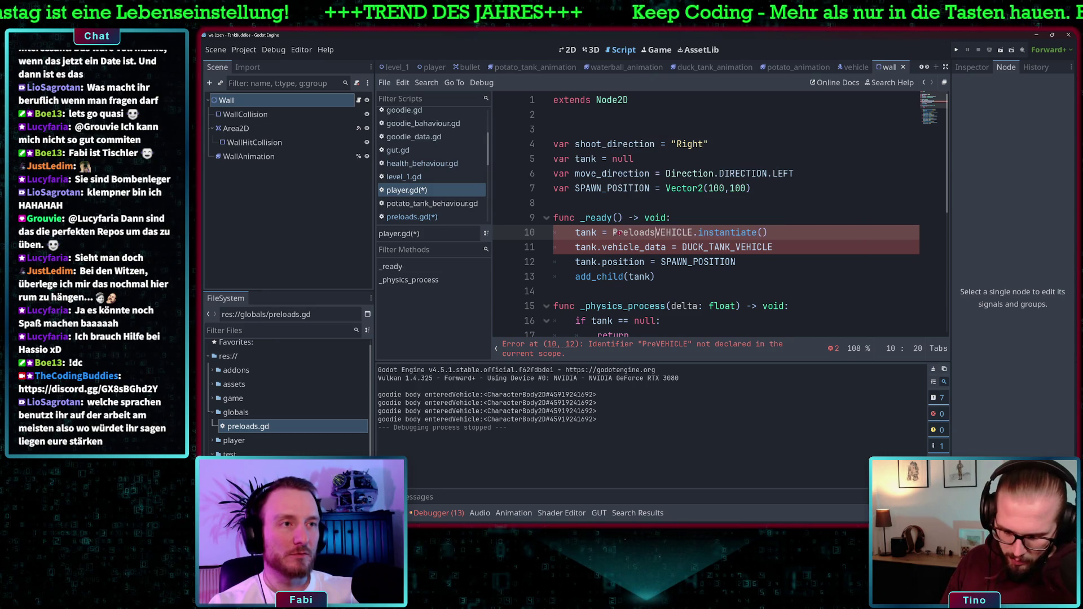
pyautogui.write('.')
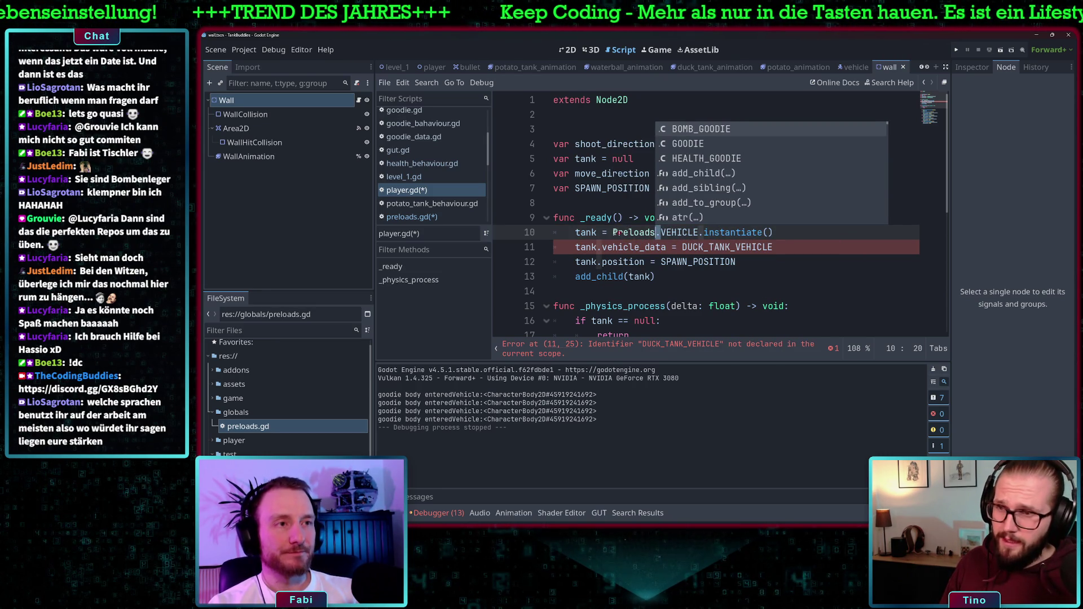
pyautogui.press('Right')
pyautogui.press('Right')
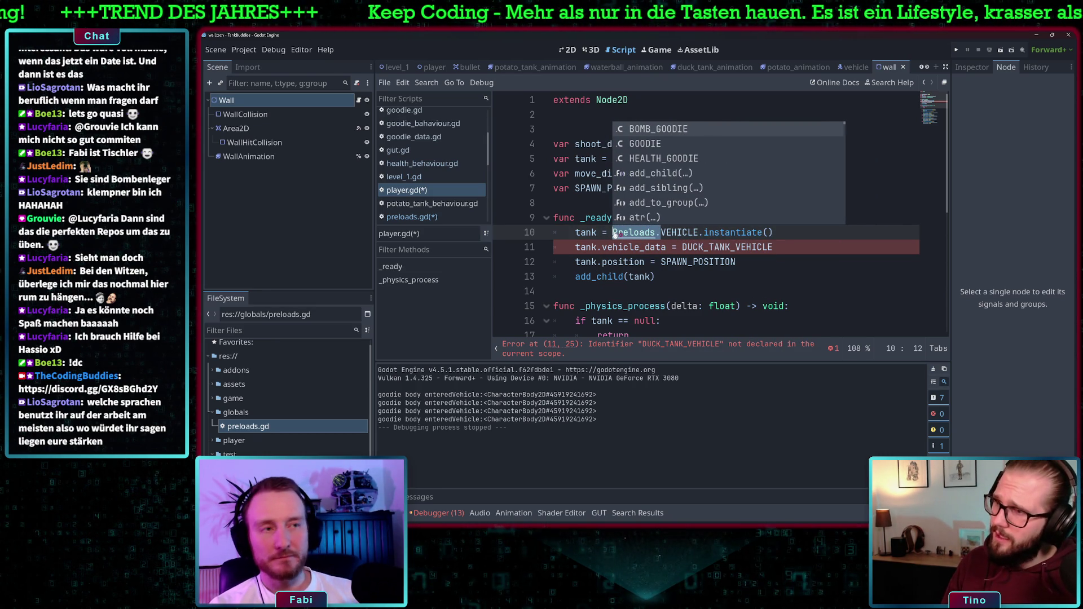
pyautogui.click(681, 247)
pyautogui.write('Preloads.')
pyautogui.scroll(-1, 695, 261)
pyautogui.scroll(-5, 699, 221)
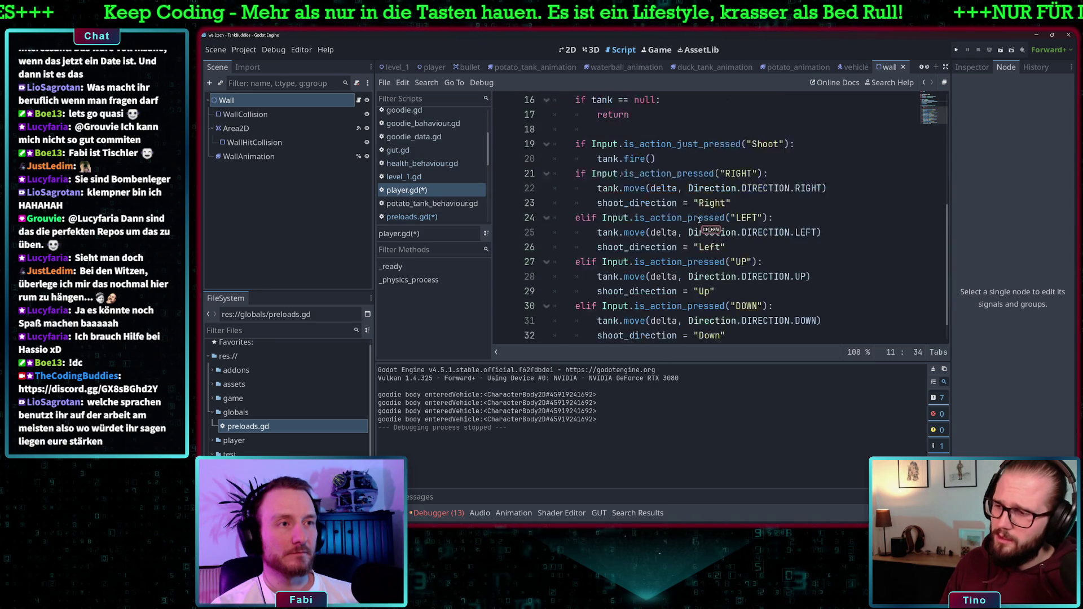
pyautogui.scroll(6, 710, 227)
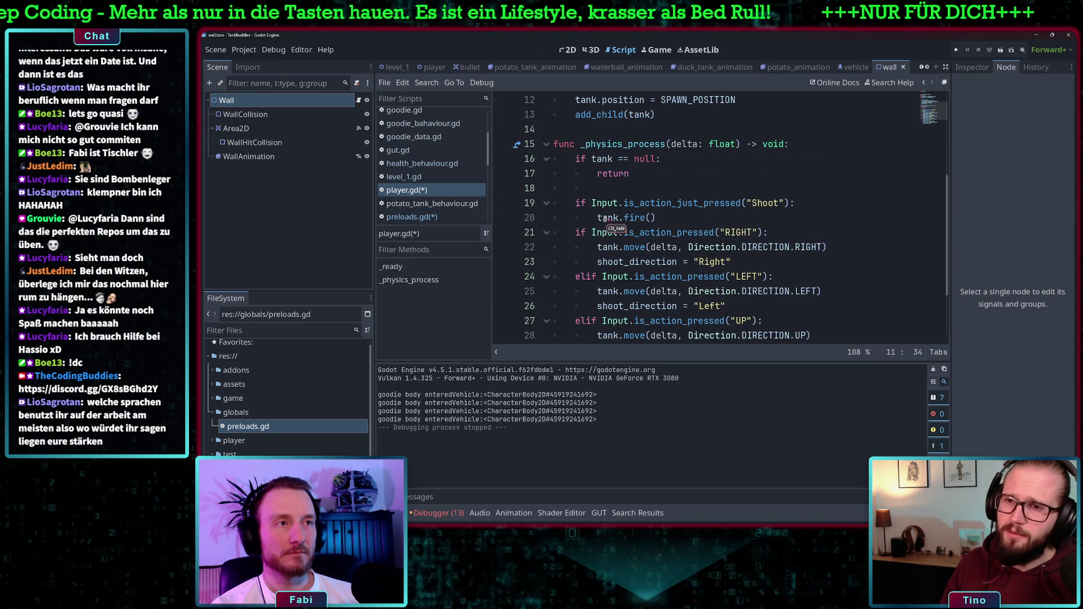
# Step: Browse potato_tank_behaviour.gd, preloads.gd and test_bullet.gd, then open vehicle.gd
pyautogui.click(414, 204)
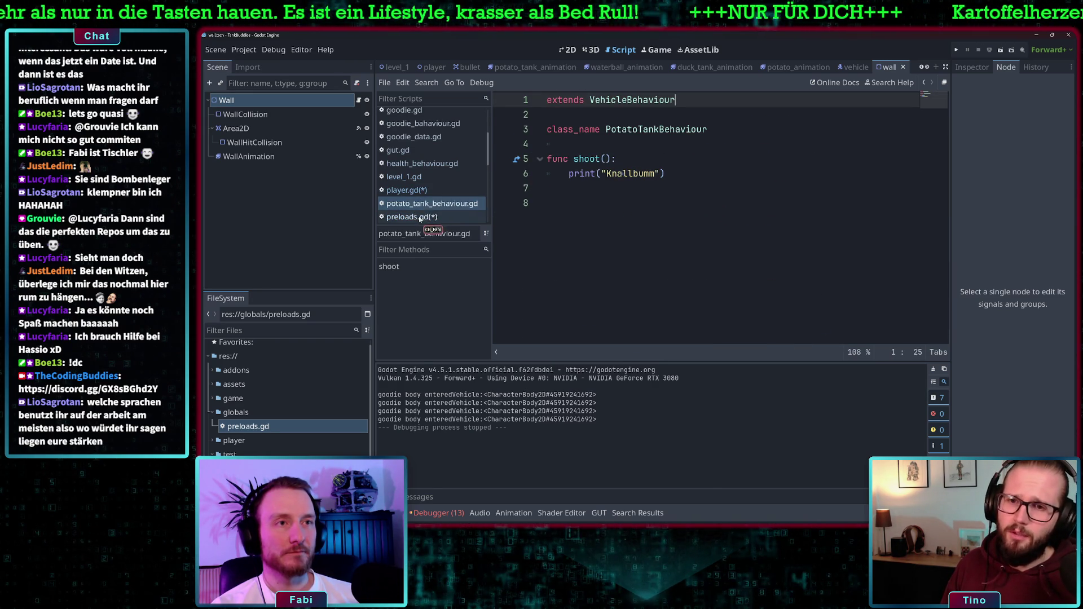
pyautogui.click(420, 217)
pyautogui.scroll(-2, 428, 198)
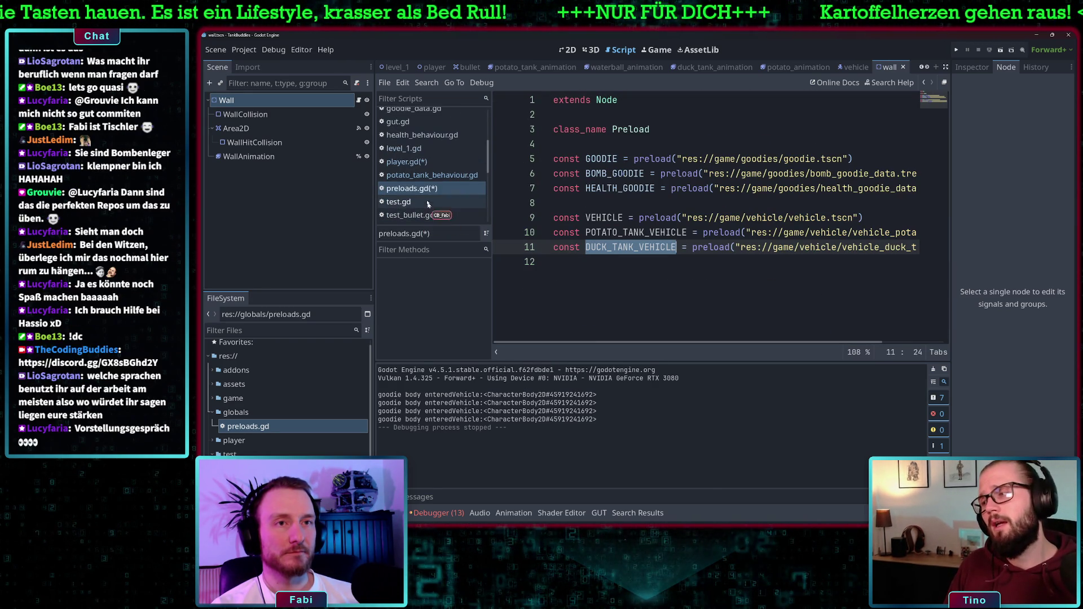
pyautogui.click(422, 215)
pyautogui.scroll(1, 620, 171)
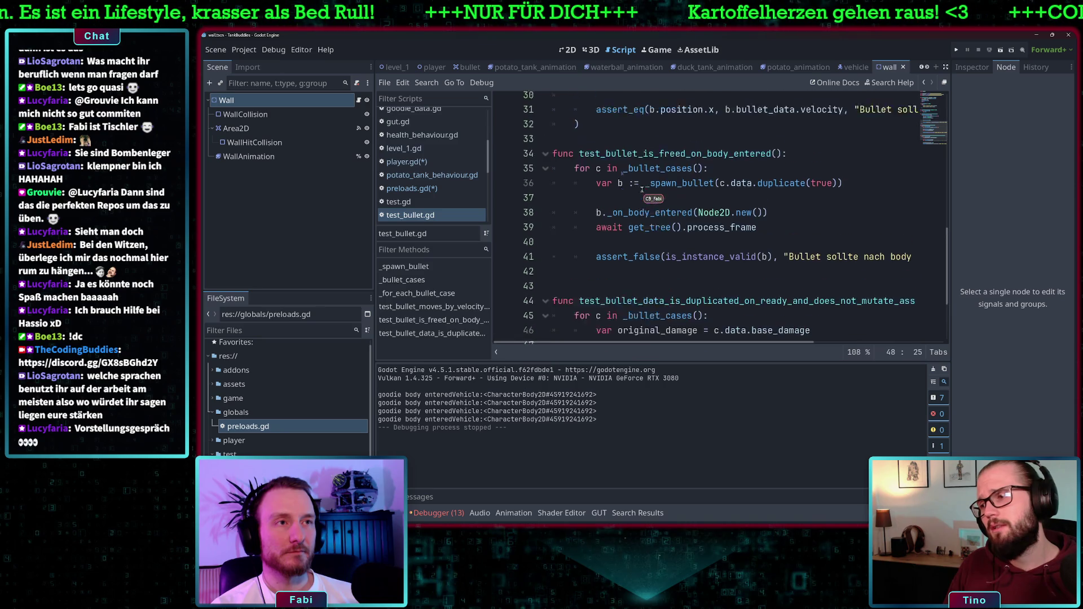
pyautogui.scroll(-2, 421, 203)
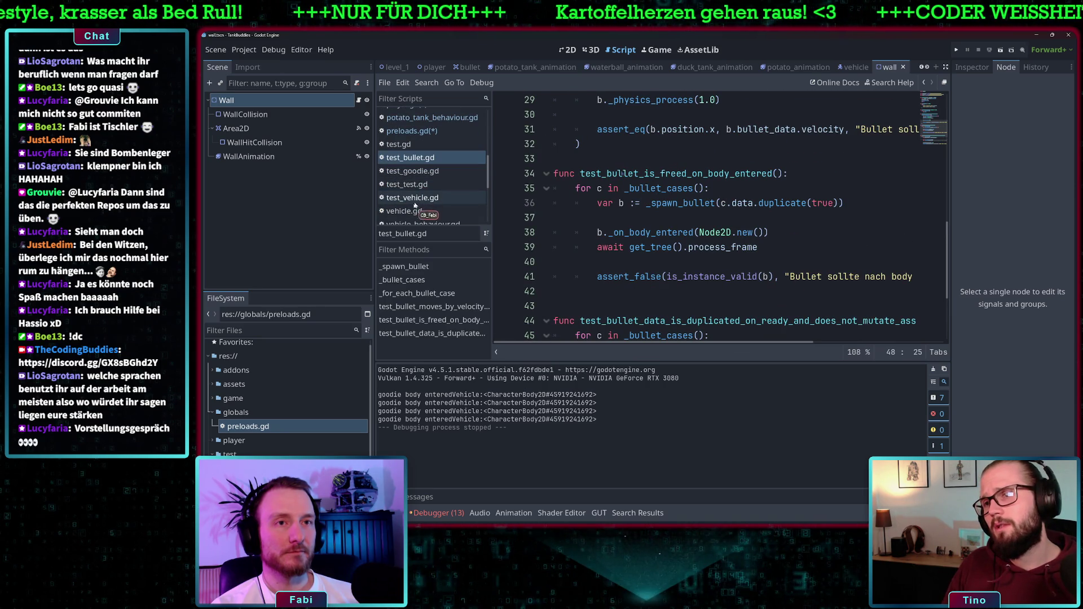
pyautogui.click(416, 212)
pyautogui.scroll(-2, 599, 207)
pyautogui.scroll(2, 734, 192)
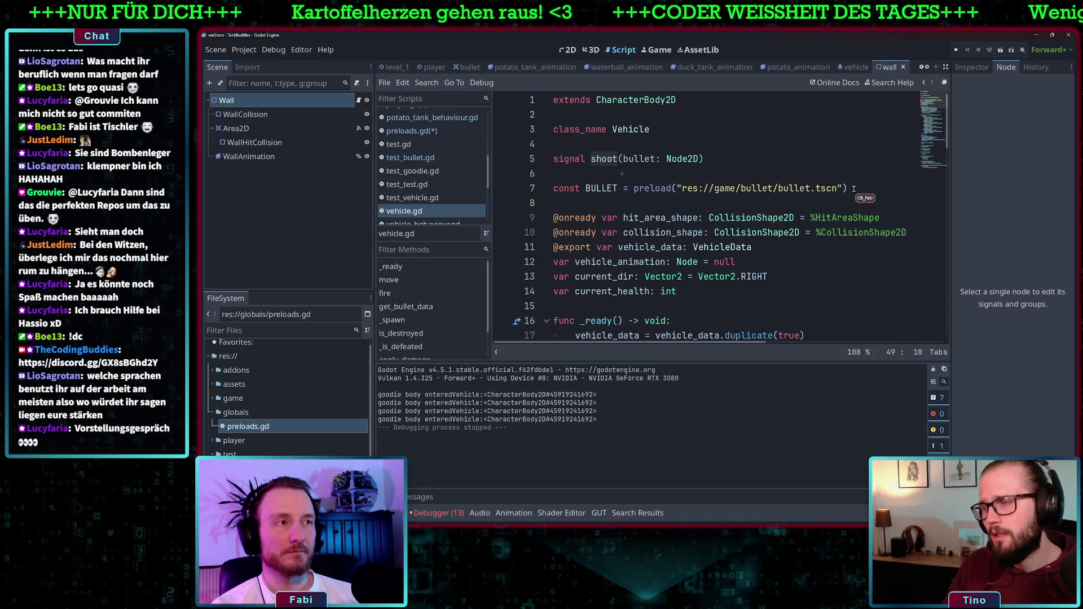
pyautogui.scroll(-4, 655, 239)
pyautogui.scroll(-5, 657, 287)
pyautogui.scroll(8, 632, 226)
# Step: Make vehicle.gd's fire() instantiate Preloads.BULLET and select the old BULLET preload line
pyautogui.click(613, 144)
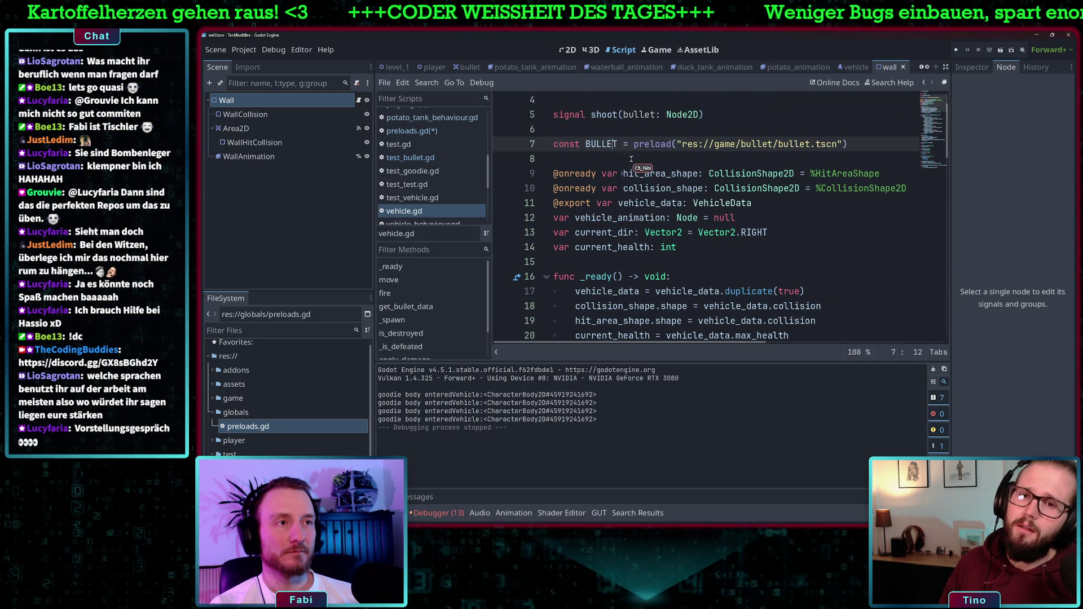
pyautogui.scroll(-16, 620, 158)
pyautogui.scroll(7, 686, 194)
pyautogui.scroll(-1, 686, 194)
pyautogui.click(644, 218)
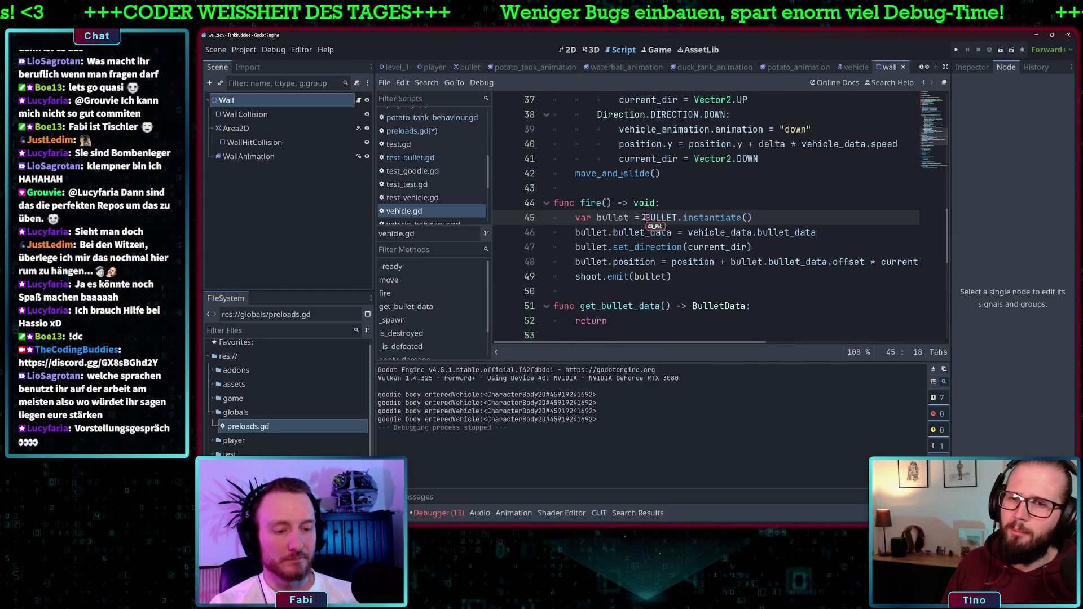
pyautogui.write('Preloads.')
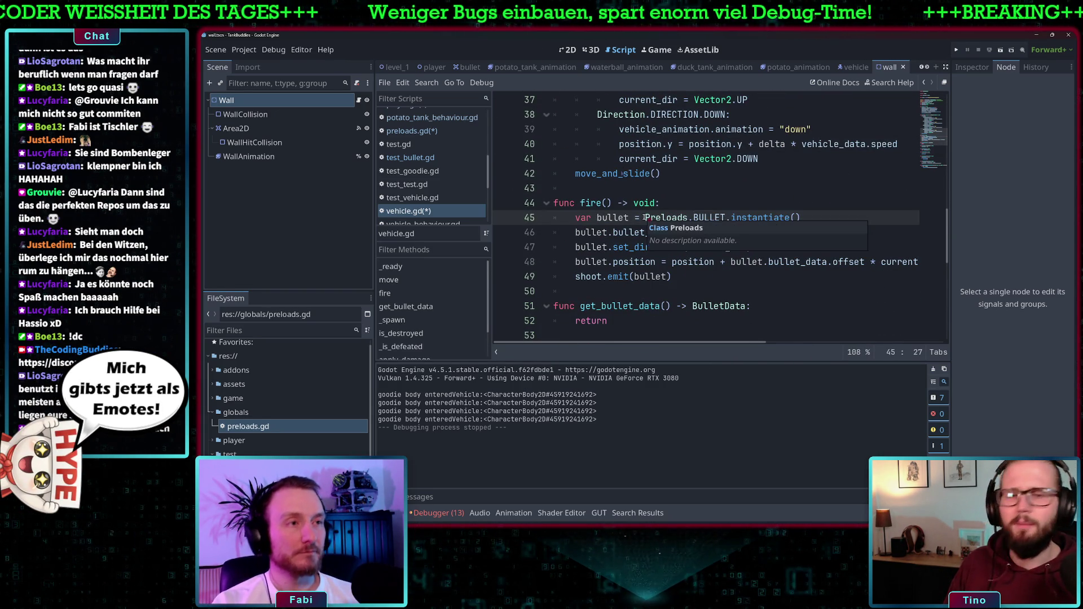
pyautogui.scroll(-2, 647, 225)
pyautogui.scroll(-1, 699, 241)
pyautogui.click(699, 243)
pyautogui.scroll(4, 706, 243)
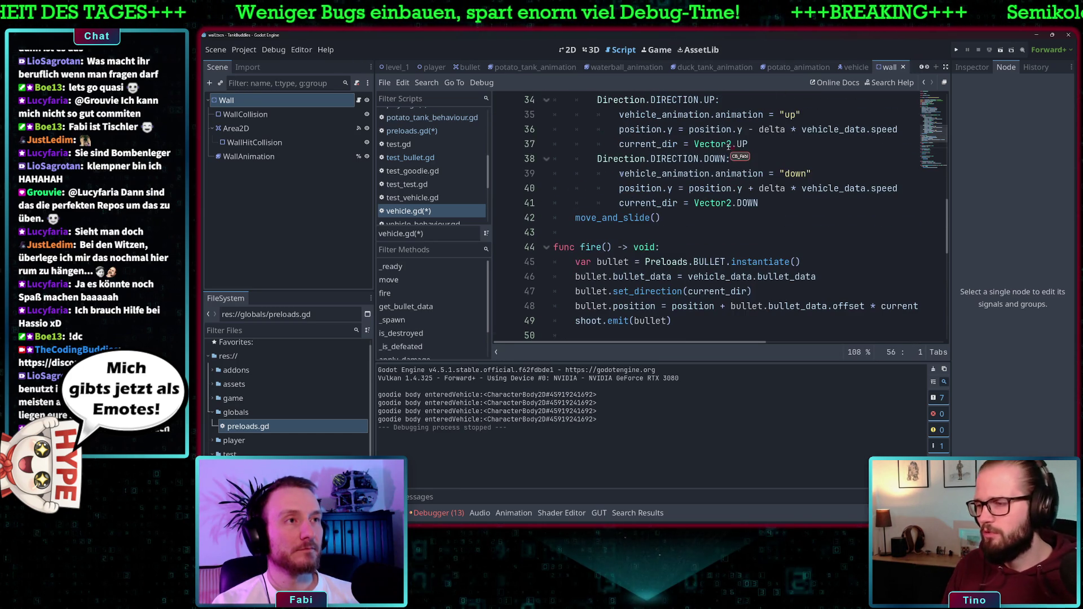
pyautogui.click(731, 262)
pyautogui.scroll(7, 722, 259)
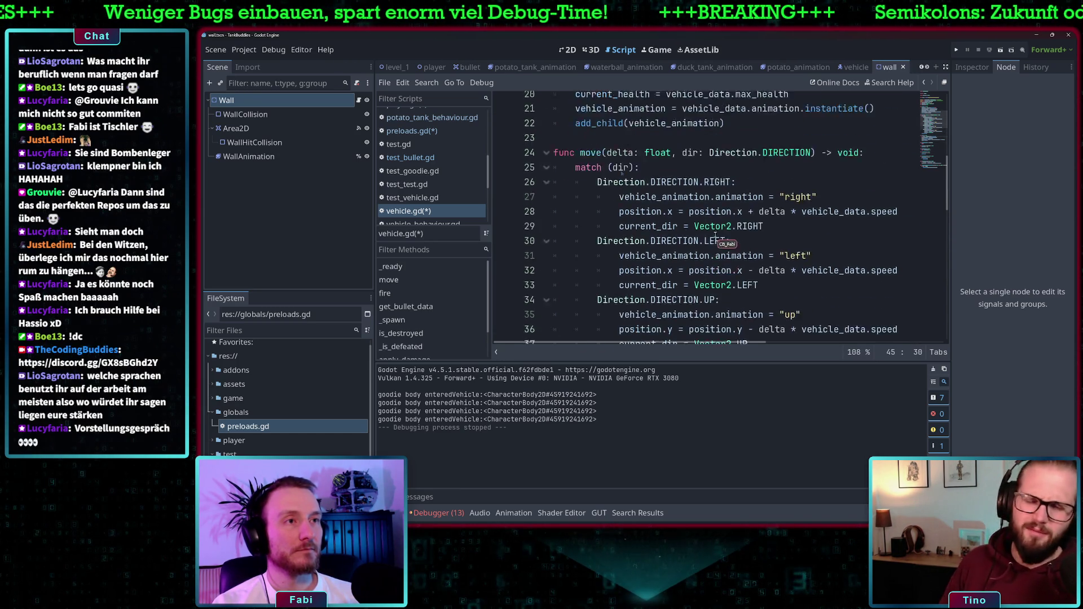
pyautogui.scroll(4, 627, 232)
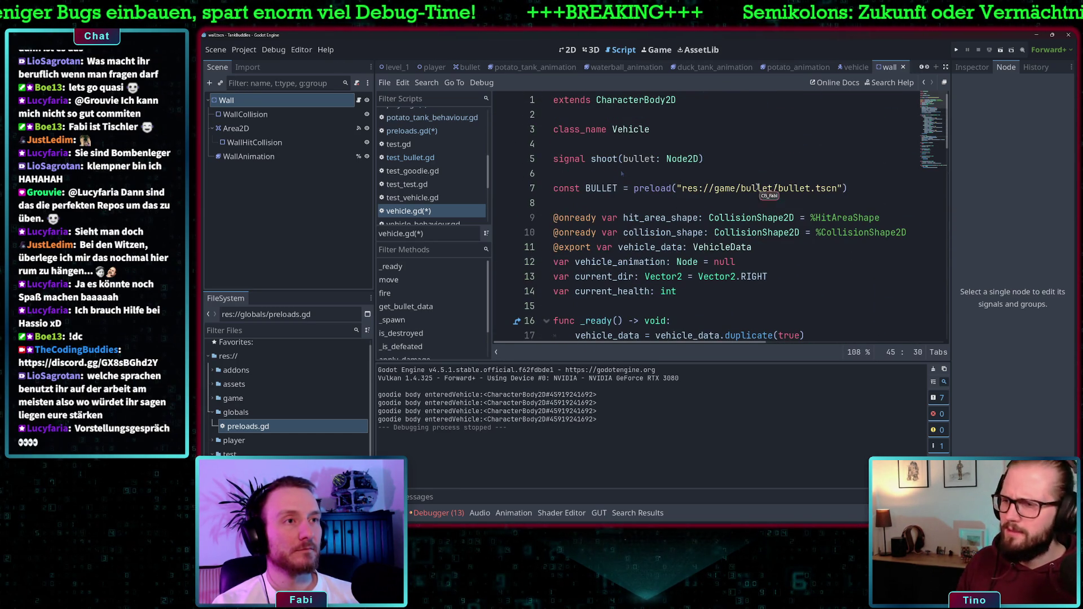
pyautogui.moveTo(847, 188); pyautogui.dragTo(544, 192)
pyautogui.hotkey('ctrl', 'c')
# Step: Delete vehicle.gd's old BULLET constant and leftover blank lines, then save the scripts
pyautogui.press('BackSpace')
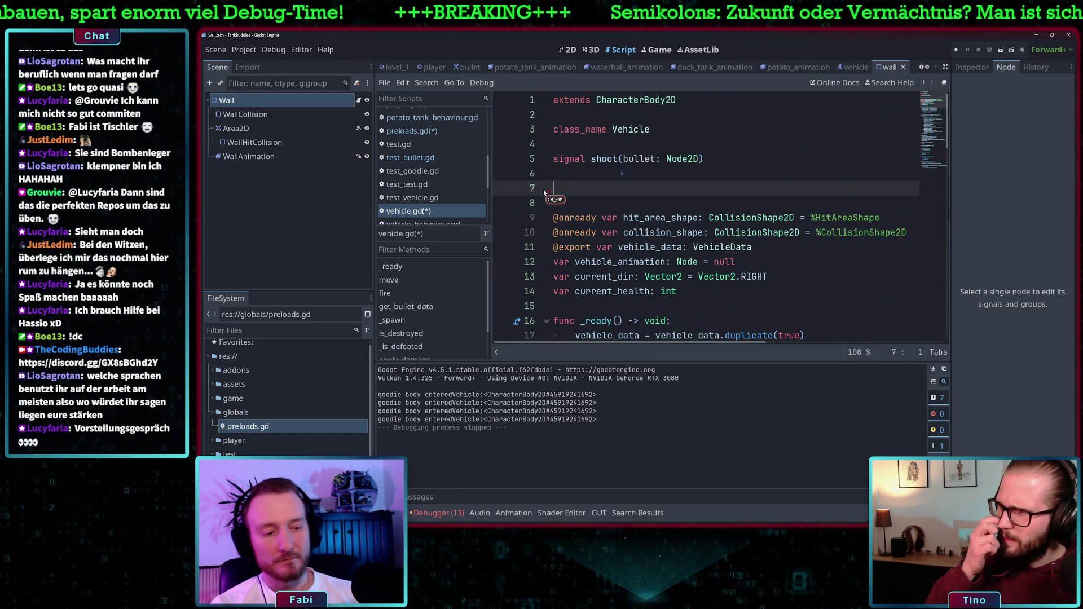
pyautogui.press('BackSpace')
pyautogui.press('BackSpace')
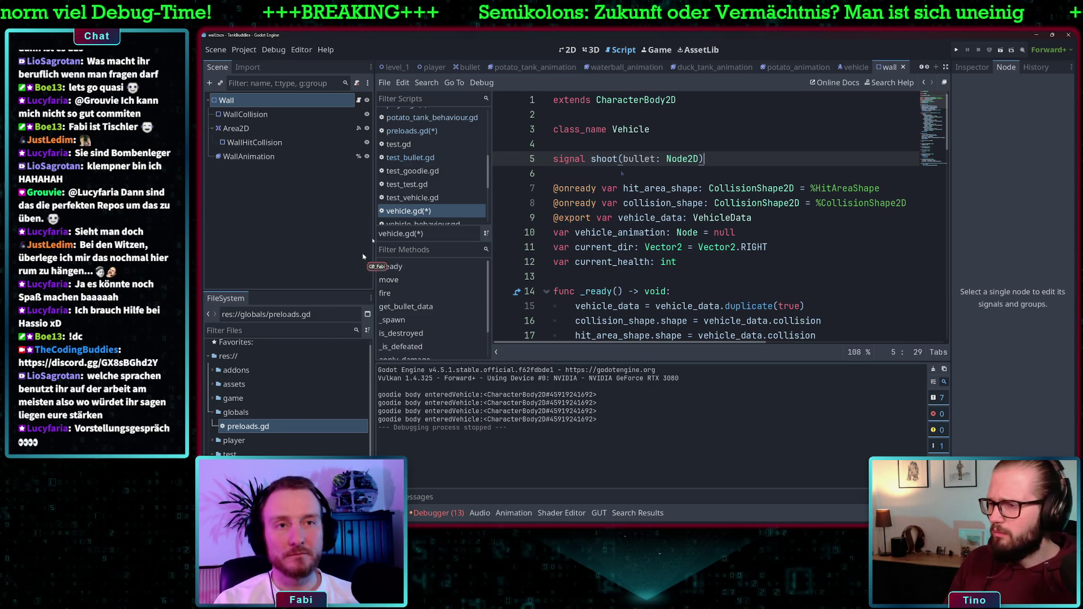
pyautogui.hotkey('ctrl', 's')
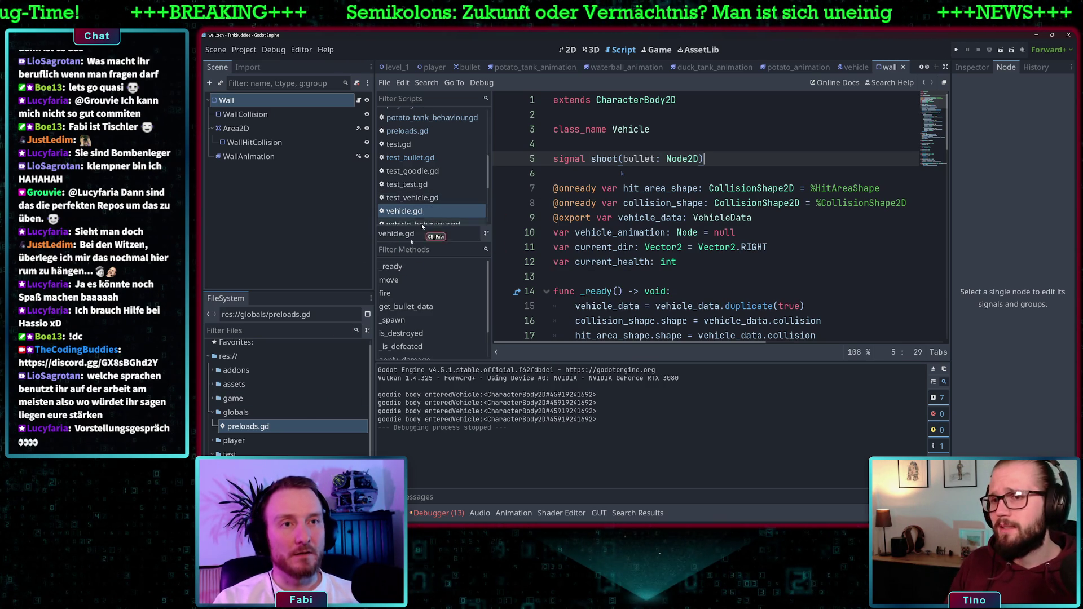
# Step: Paste const BULLET = preload("res://game/bullet/bullet.tscn") above GOODIE in preloads.gd and save
pyautogui.doubleClick(248, 427)
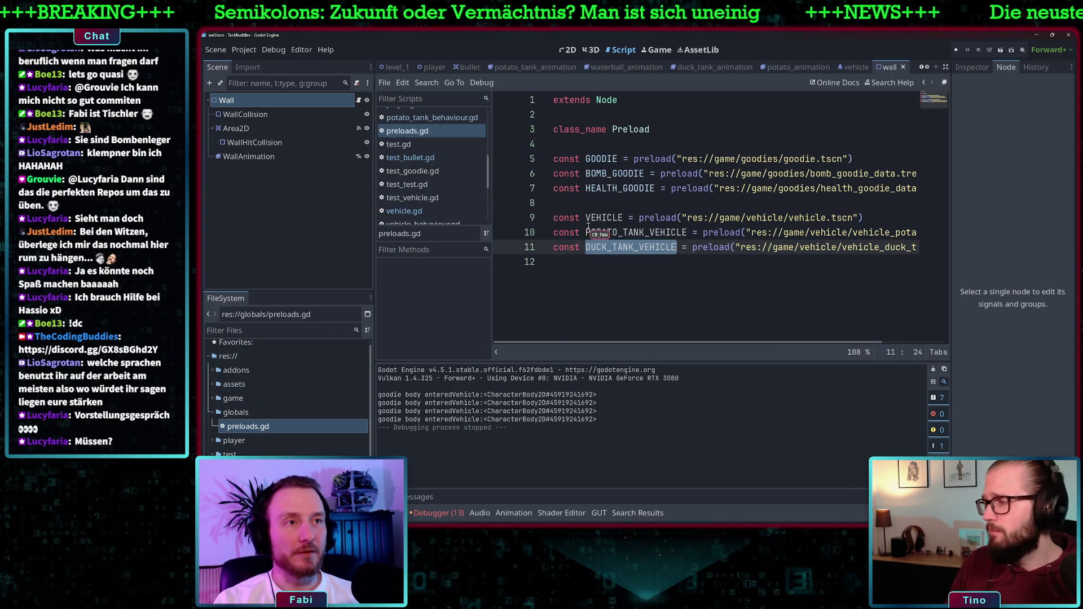
pyautogui.click(598, 143)
pyautogui.press('Return')
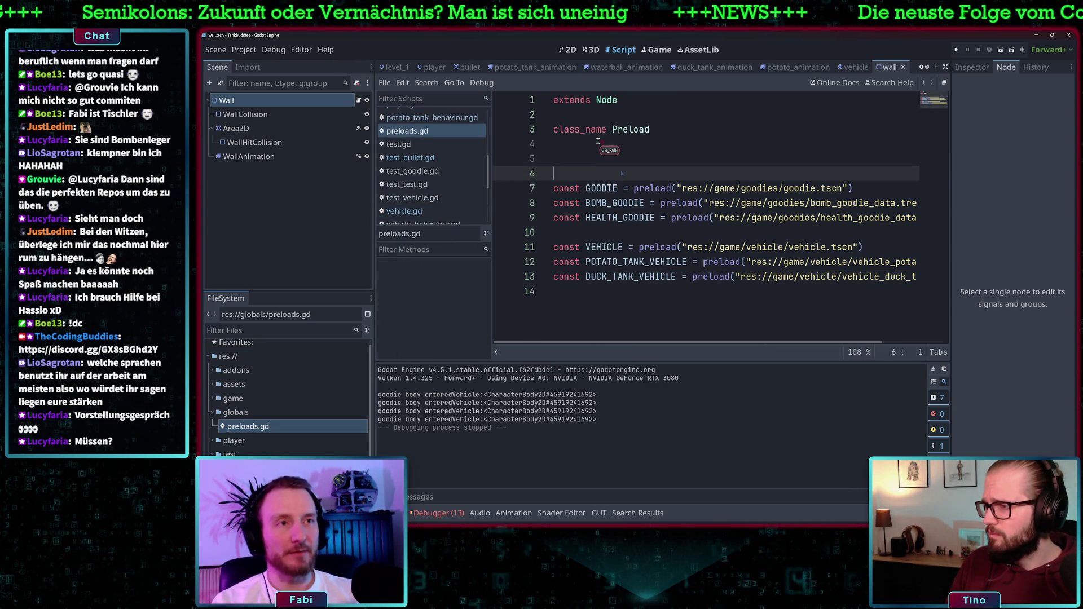
pyautogui.hotkey('ctrl', 'v')
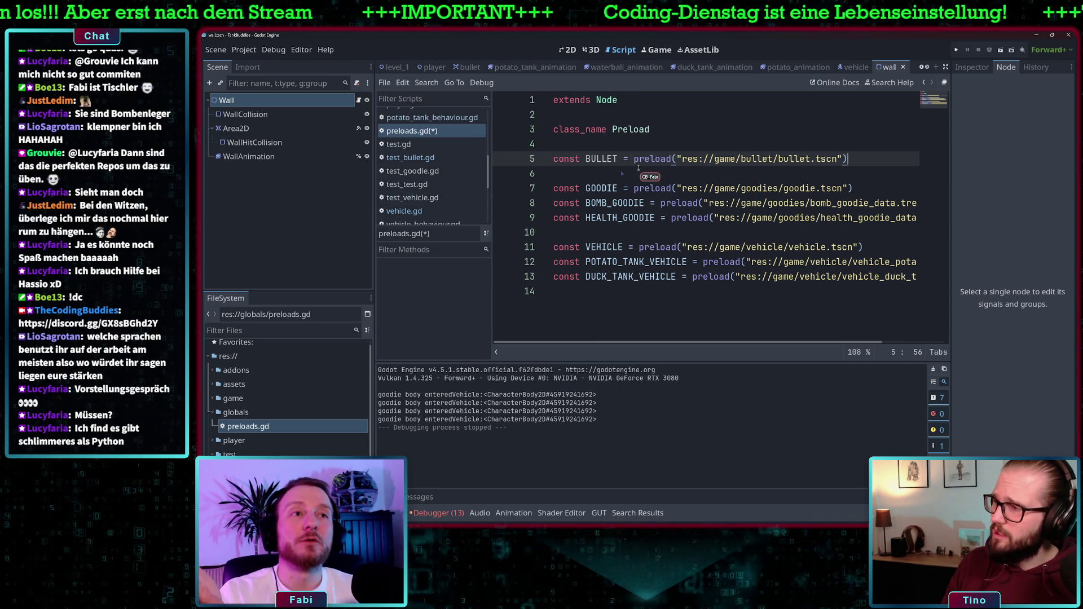
pyautogui.click(639, 169)
pyautogui.hotkey('ctrl', 's')
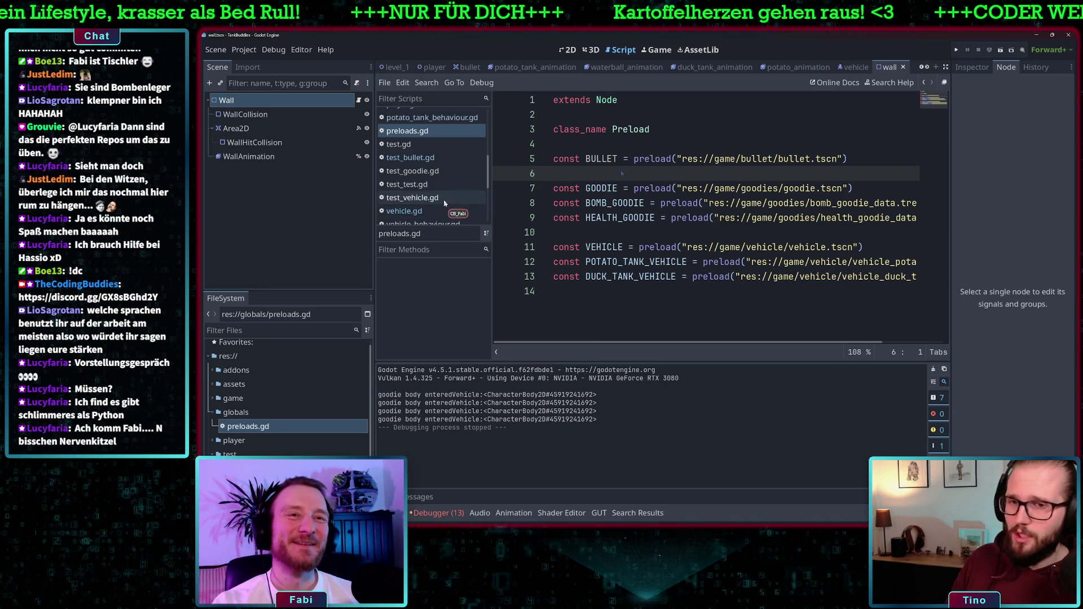
pyautogui.scroll(-3, 433, 181)
pyautogui.scroll(3, 433, 180)
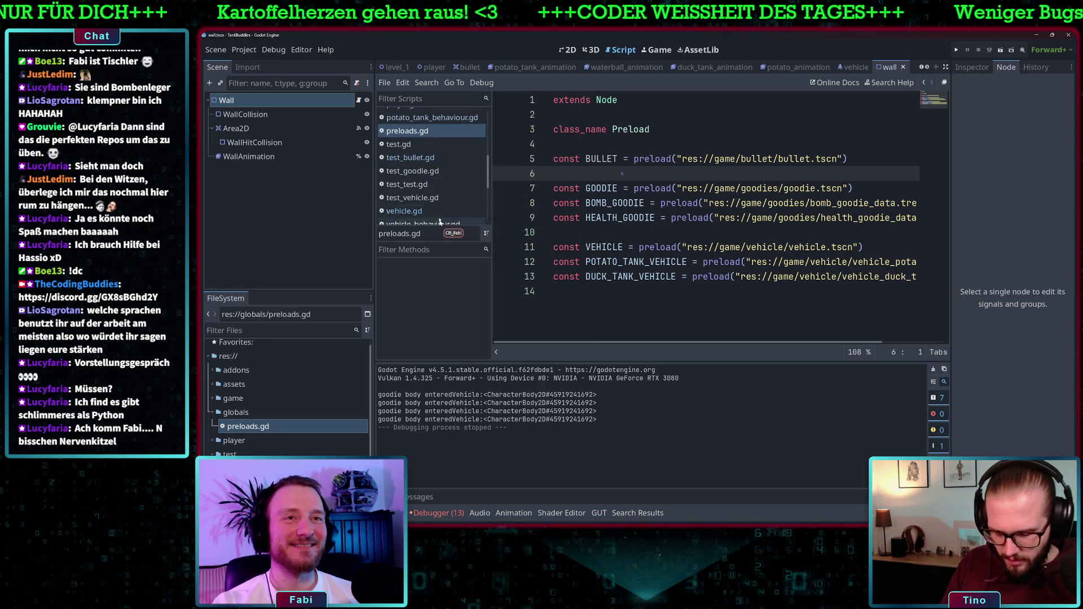
pyautogui.scroll(-3, 431, 193)
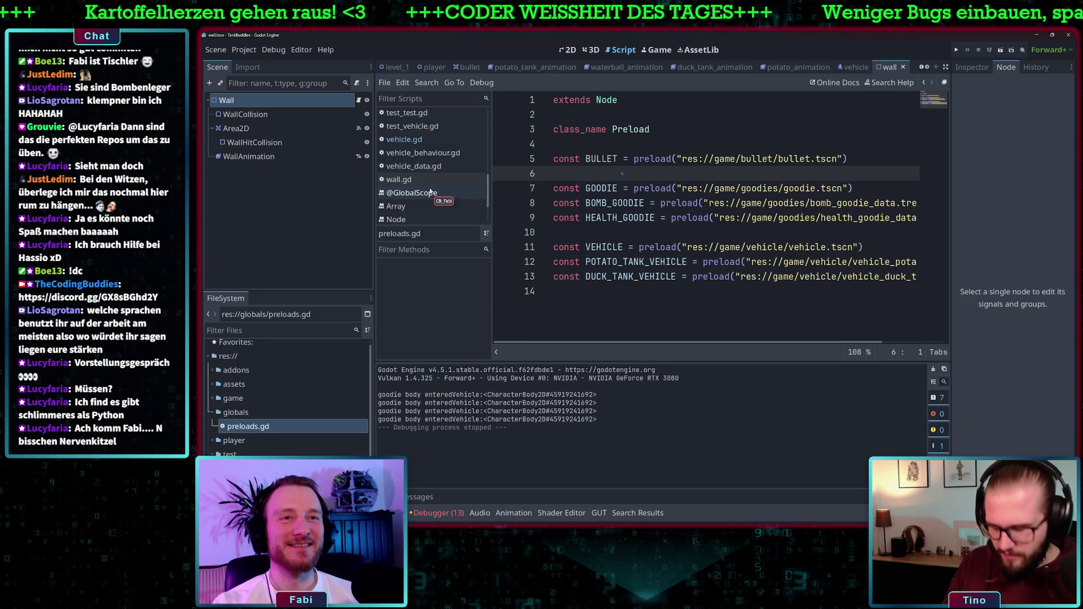
pyautogui.click(430, 183)
pyautogui.scroll(2, 667, 201)
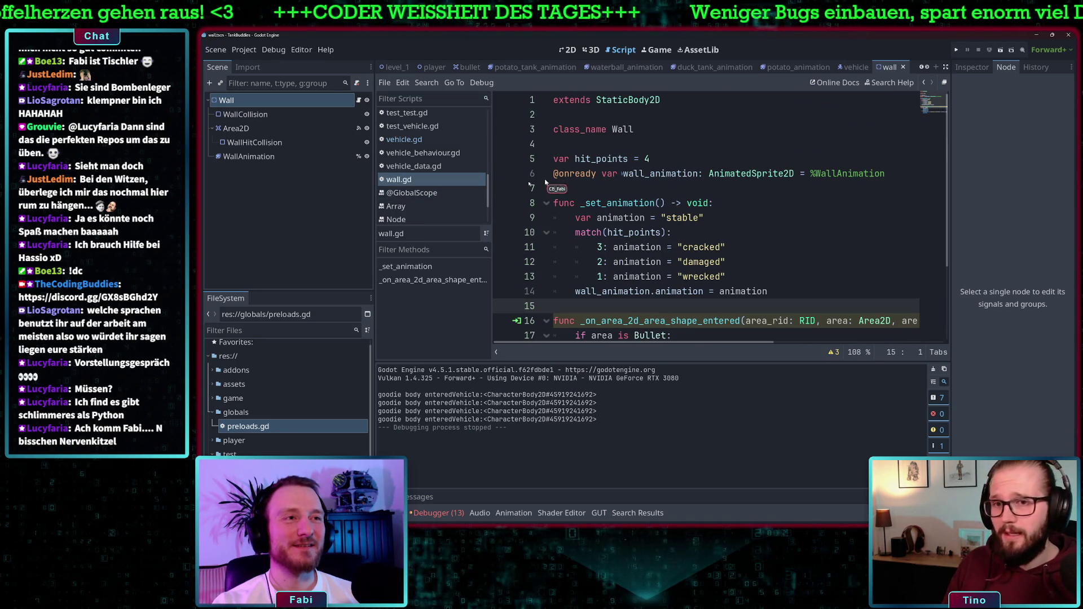
pyautogui.click(424, 167)
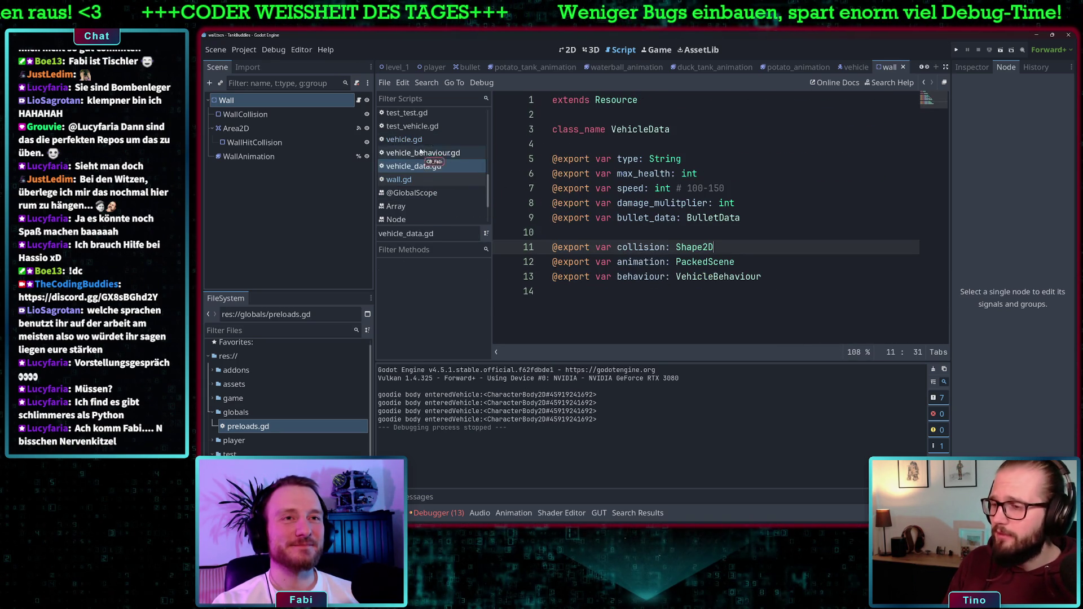
pyautogui.click(423, 153)
pyautogui.click(404, 139)
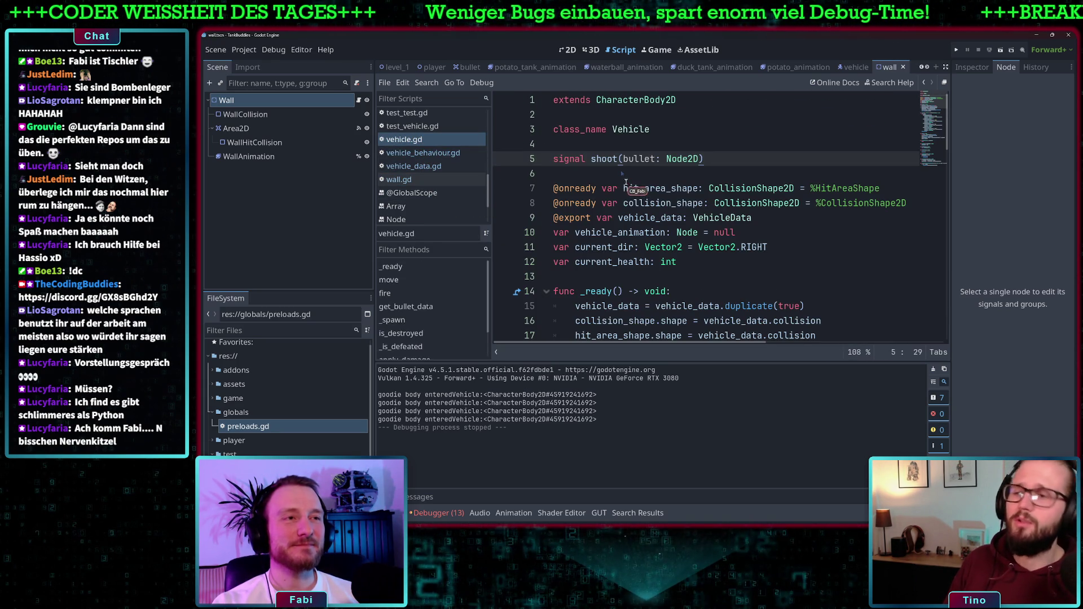
pyautogui.scroll(-5, 625, 185)
pyautogui.scroll(-7, 625, 181)
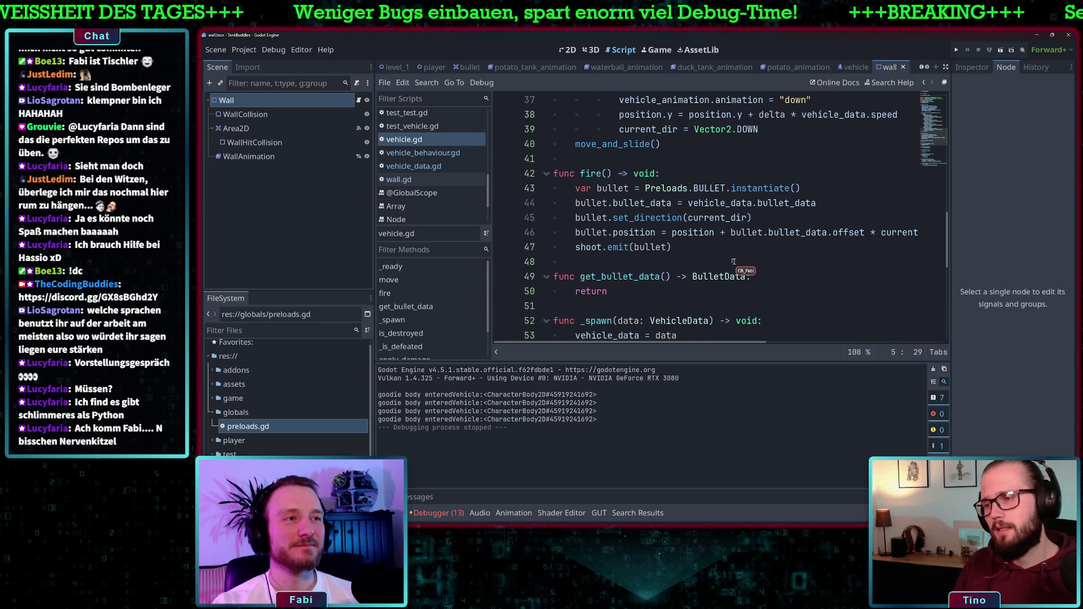
pyautogui.scroll(-5, 622, 172)
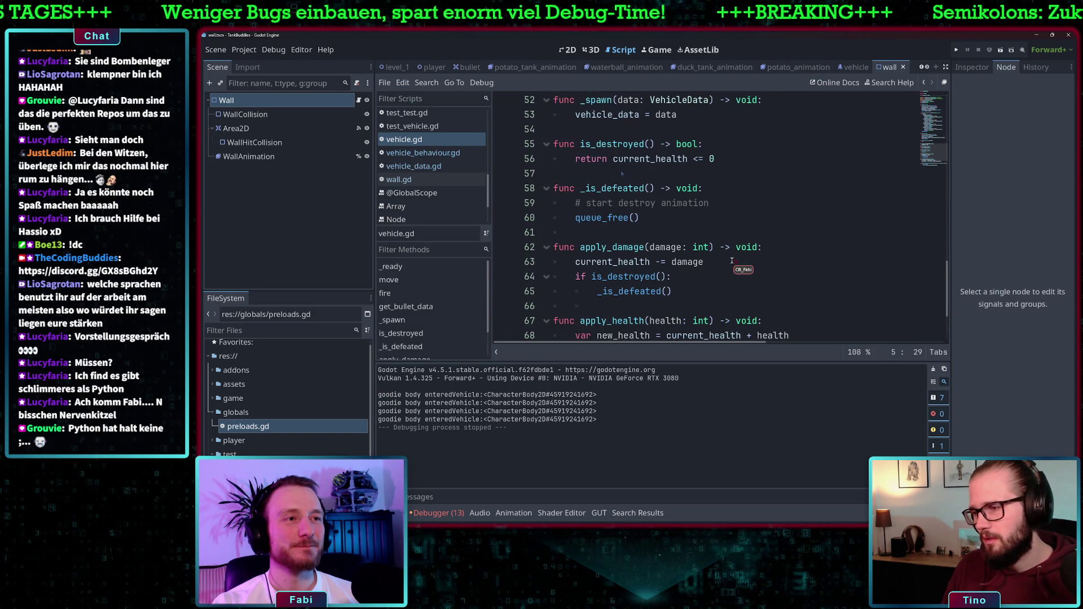
pyautogui.scroll(1, 621, 172)
pyautogui.scroll(-3, 732, 260)
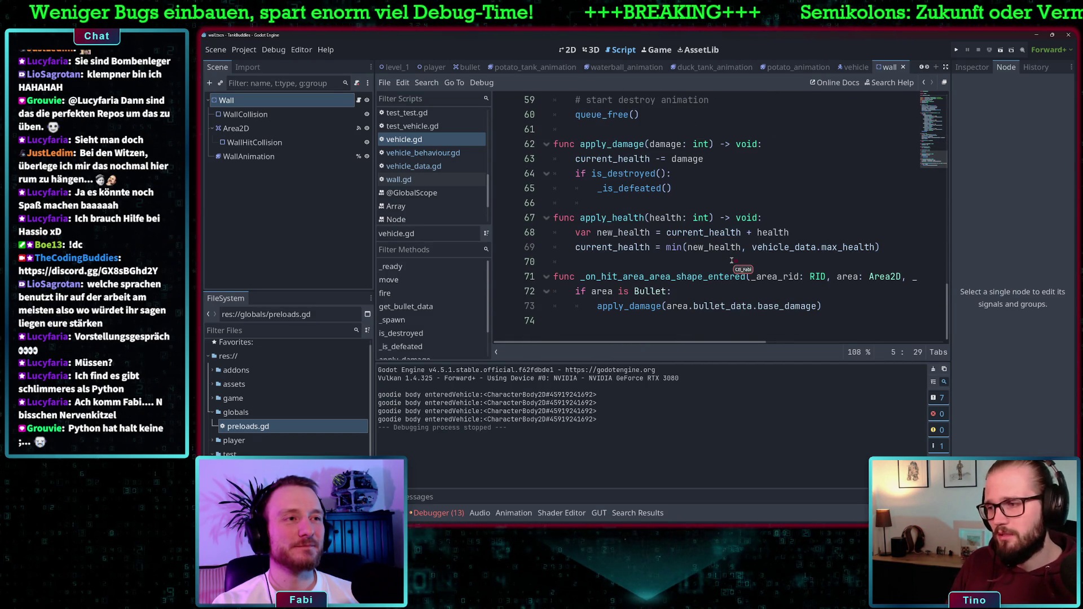
pyautogui.scroll(18, 730, 260)
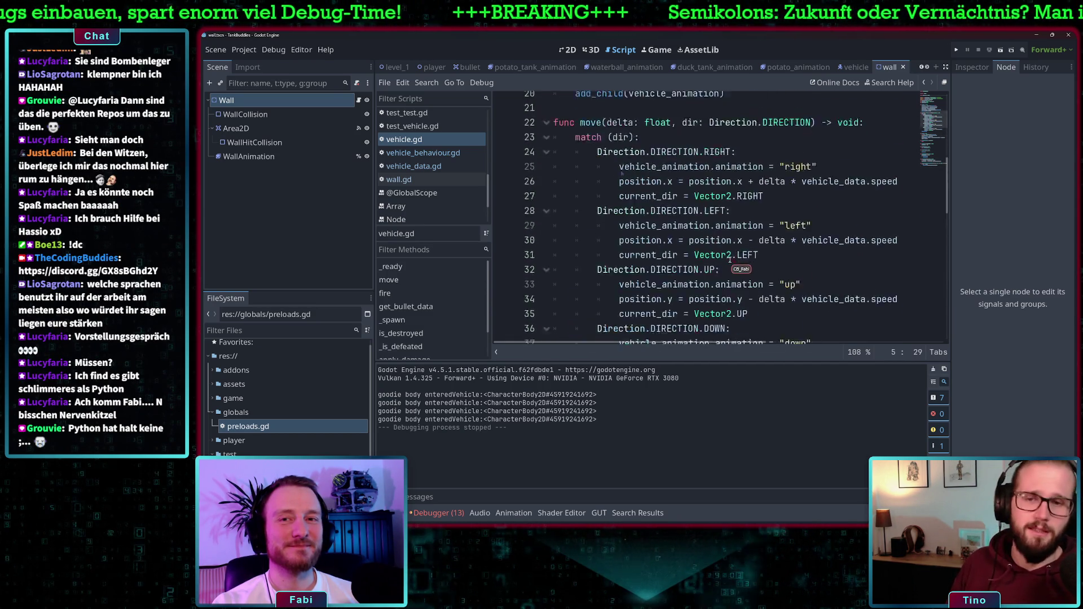
pyautogui.scroll(-4, 729, 260)
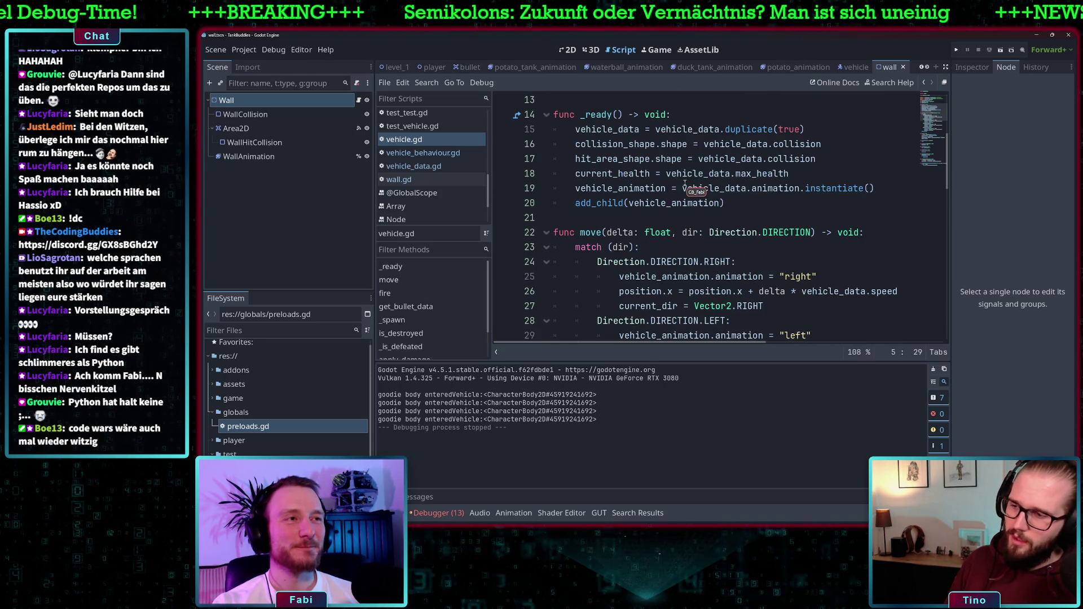
pyautogui.scroll(-1, 731, 215)
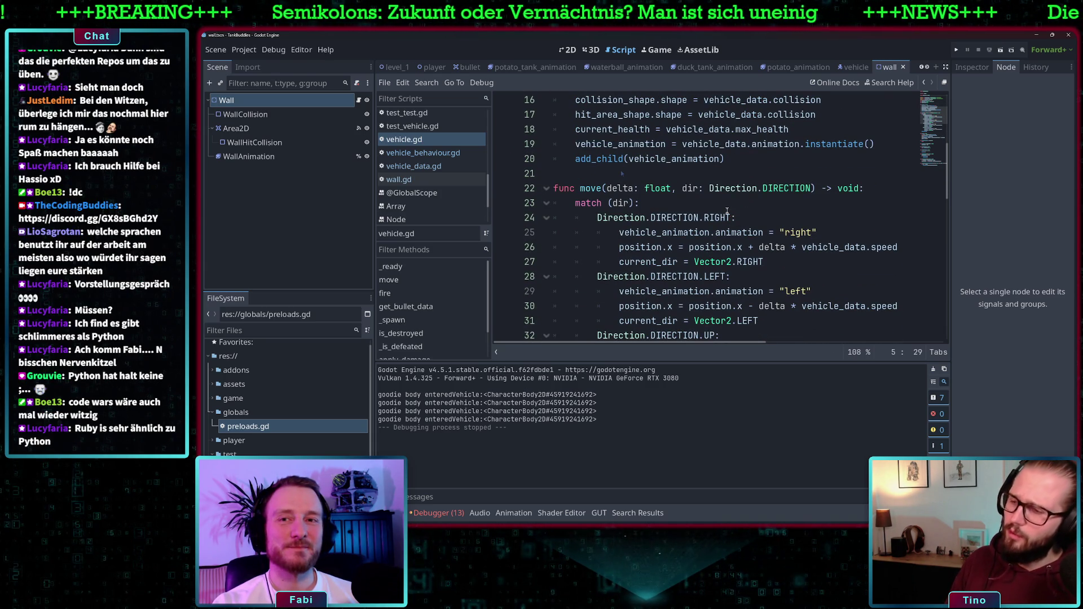
pyautogui.scroll(-1, 728, 212)
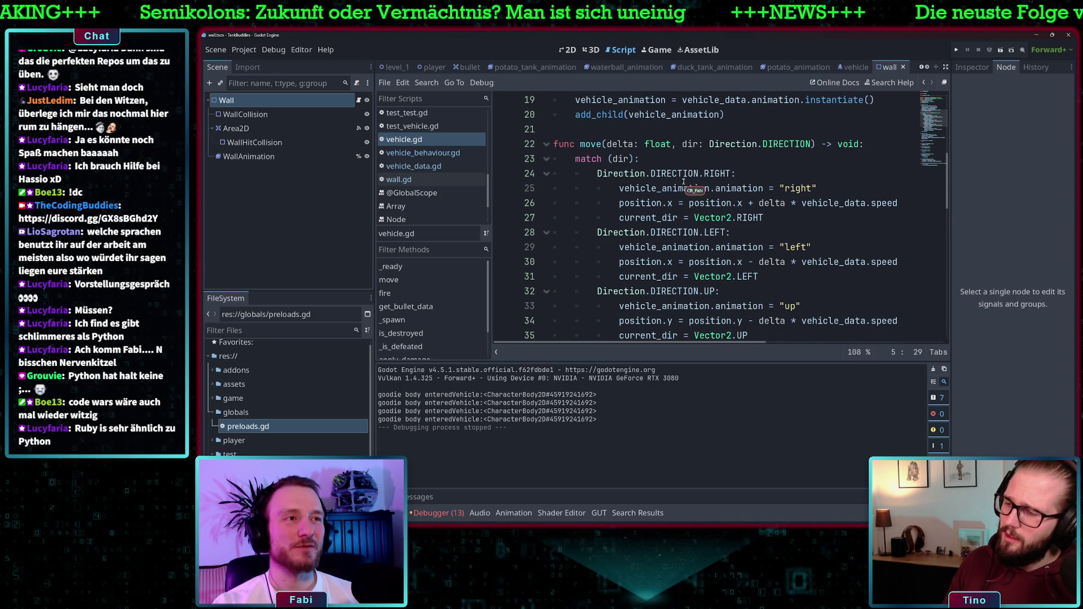
pyautogui.scroll(-1, 684, 182)
pyautogui.scroll(3, 693, 157)
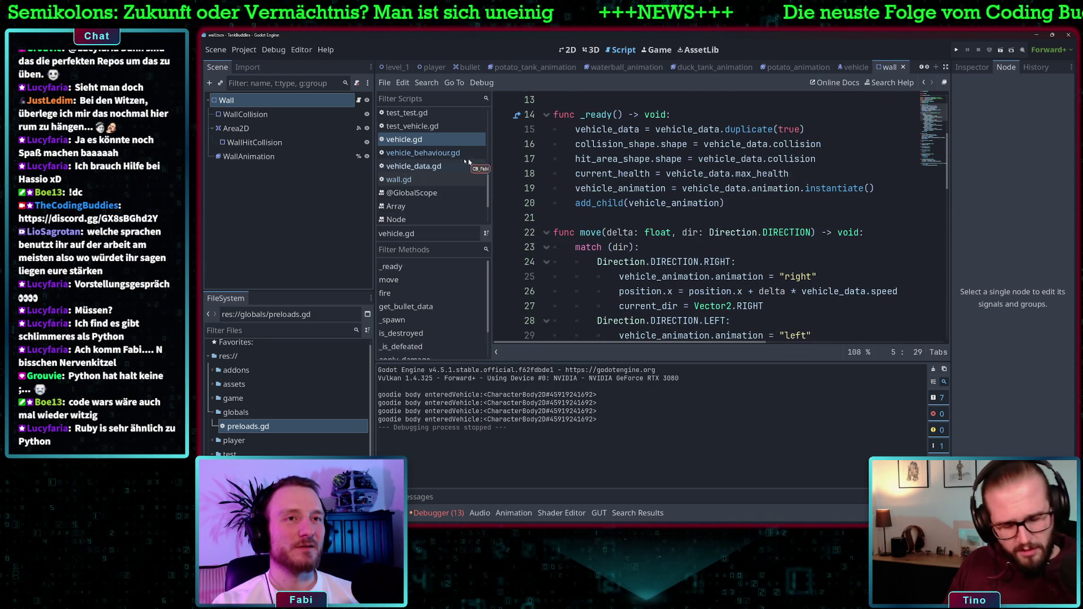
pyautogui.click(429, 153)
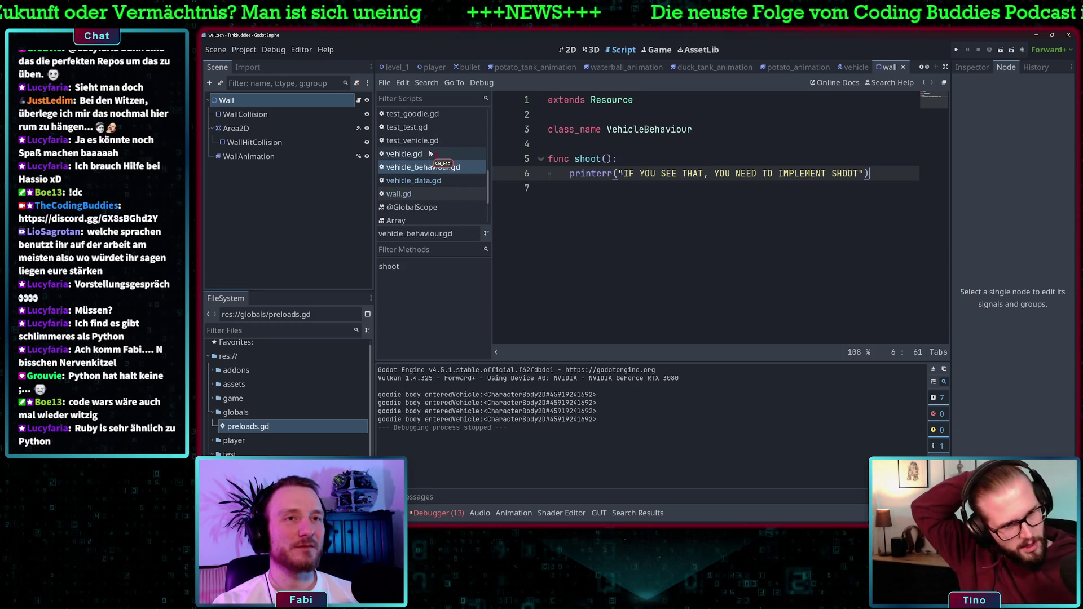
pyautogui.press('Up')
pyautogui.press('Up')
pyautogui.scroll(2, 430, 162)
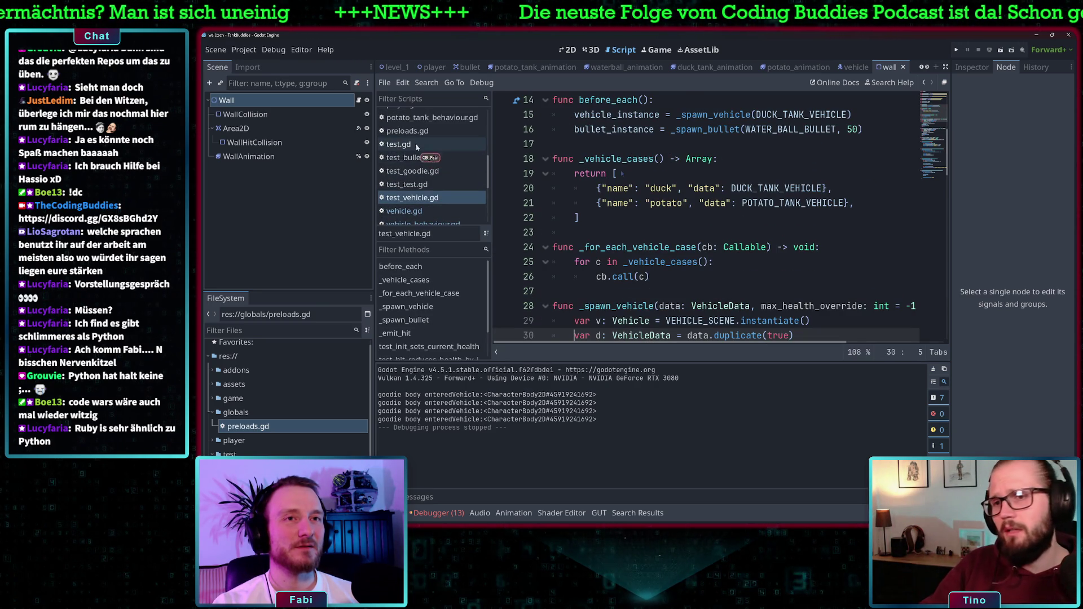
pyautogui.click(429, 131)
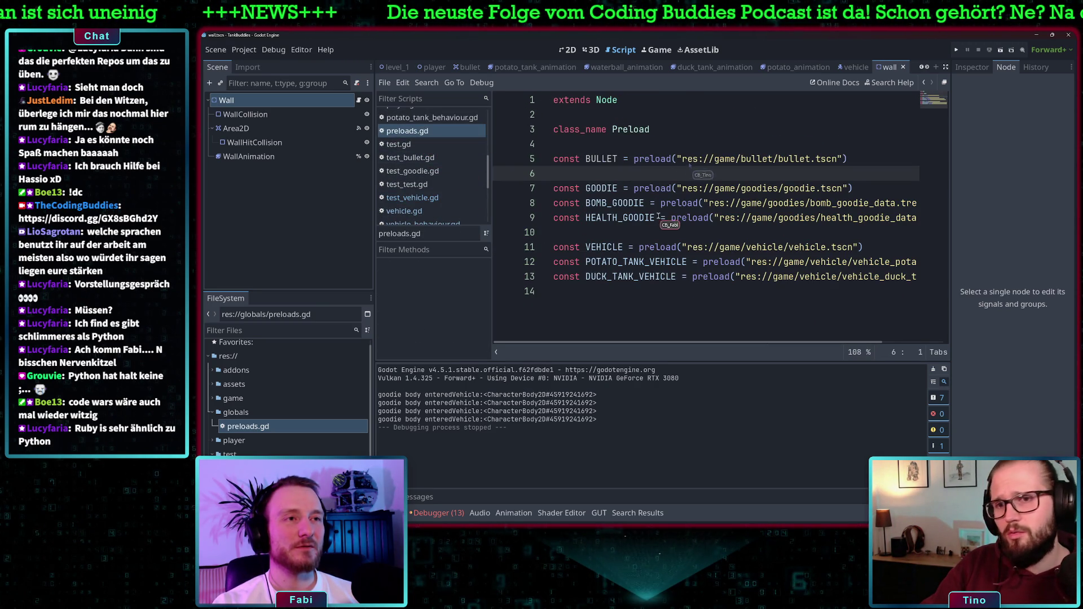
# Step: Run the game and drive the green tank down past the red wall
pyautogui.click(648, 233)
pyautogui.click(956, 49)
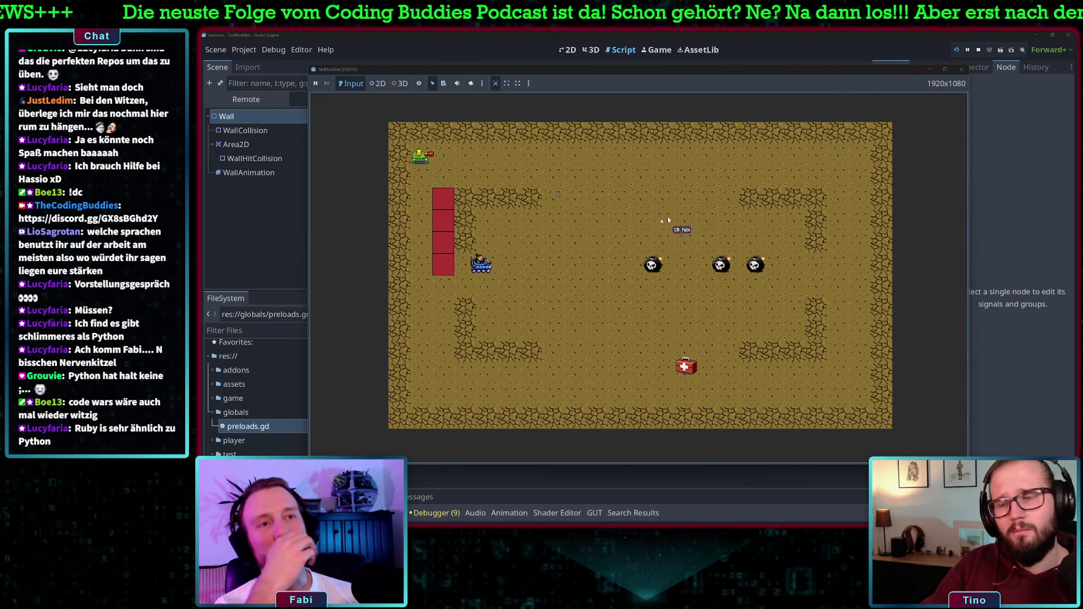
pyautogui.press('Down')
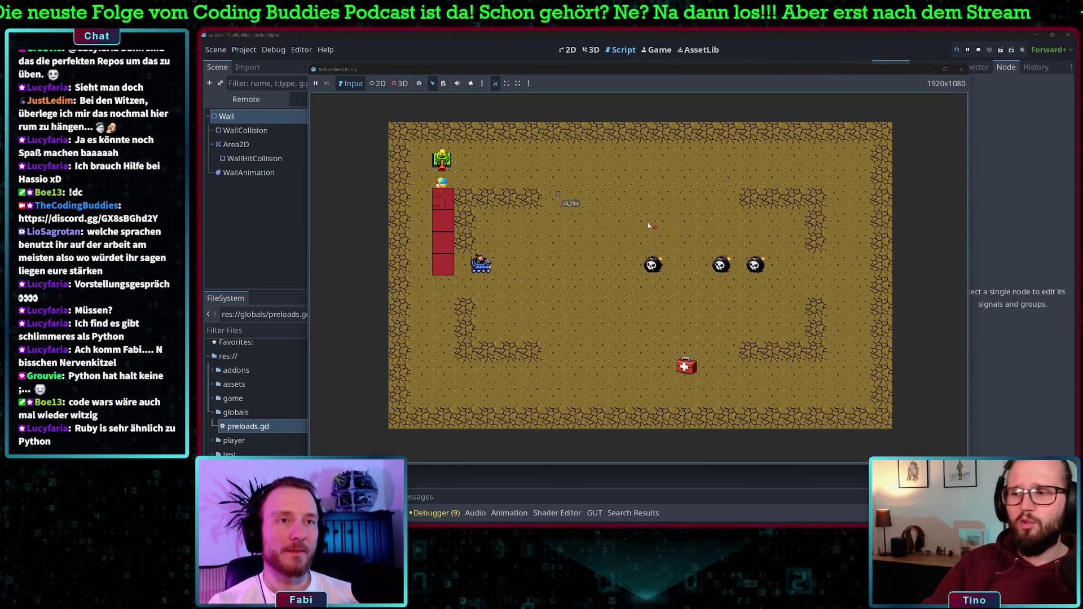
pyautogui.press('Down')
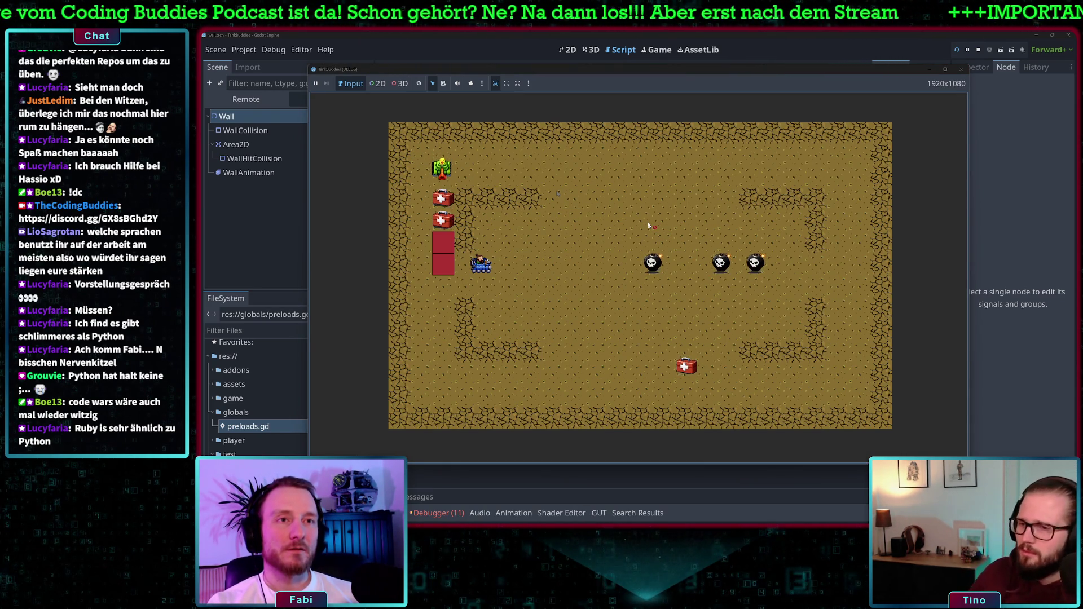
pyautogui.press('Down')
# Step: Steer the tank right to collect the bomb and medkit, then stop the game
pyautogui.press('Down')
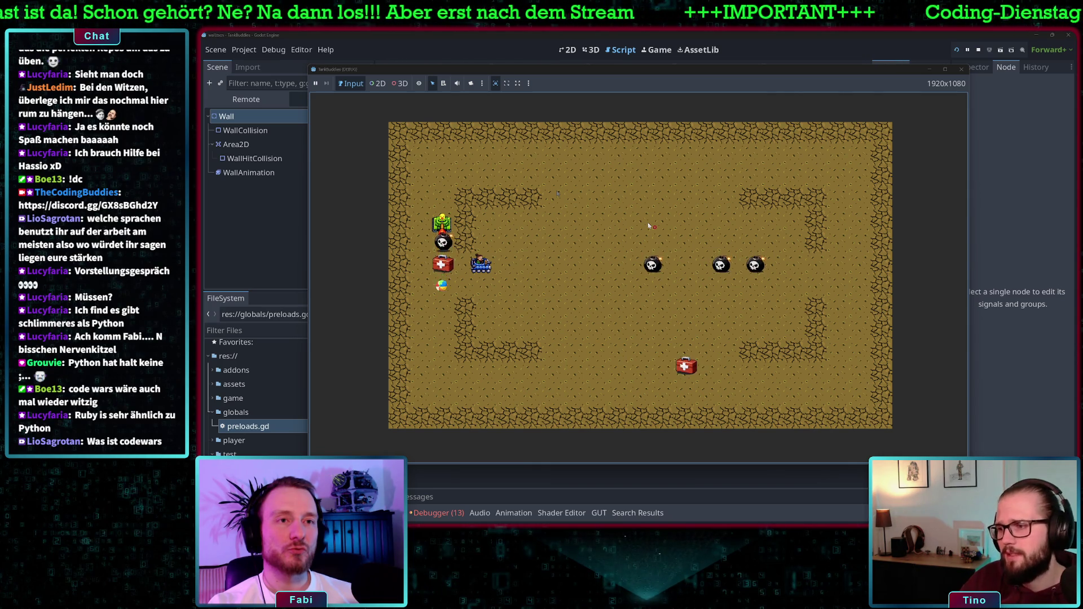
pyautogui.press('Right')
pyautogui.press('Down')
pyautogui.press('Right')
pyautogui.press('Right')
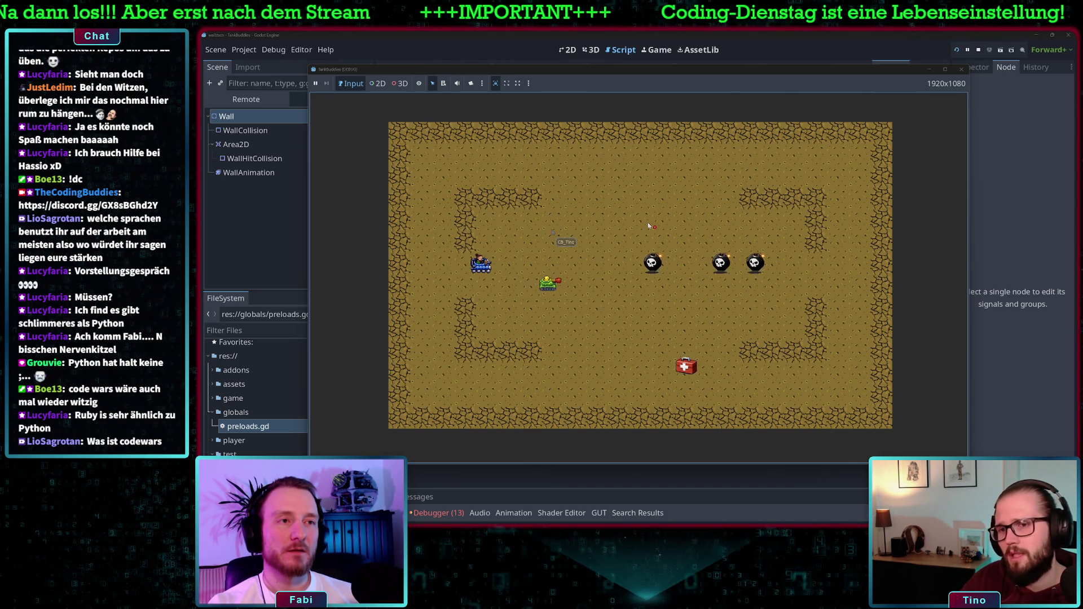
pyautogui.press('Down')
pyautogui.press('Right')
pyautogui.press('Up')
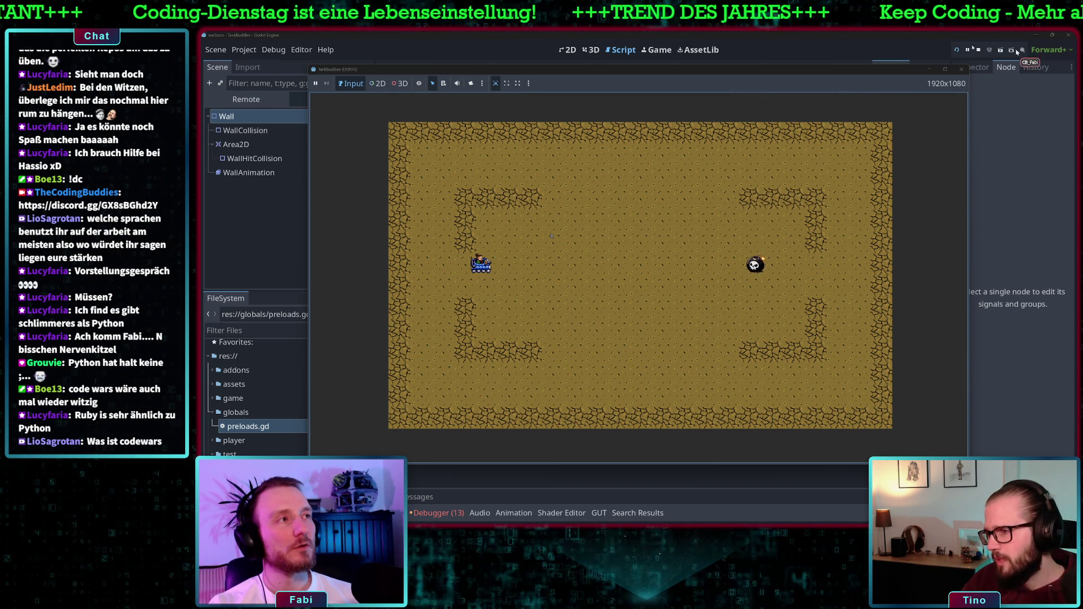
pyautogui.press('F8')
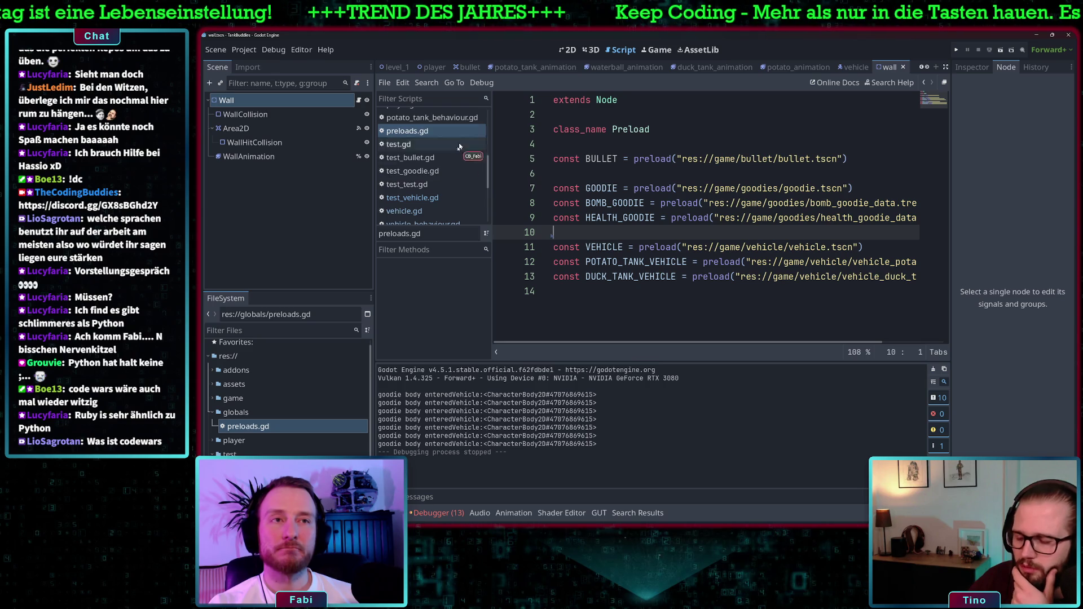
pyautogui.scroll(-2, 410, 153)
pyautogui.scroll(-4, 410, 154)
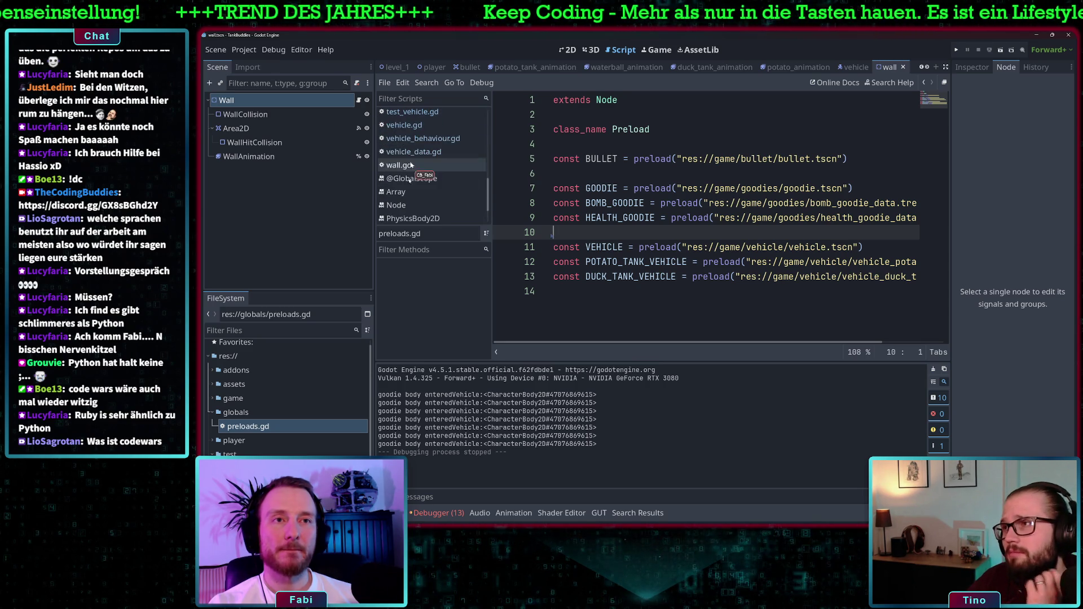
pyautogui.click(212, 412)
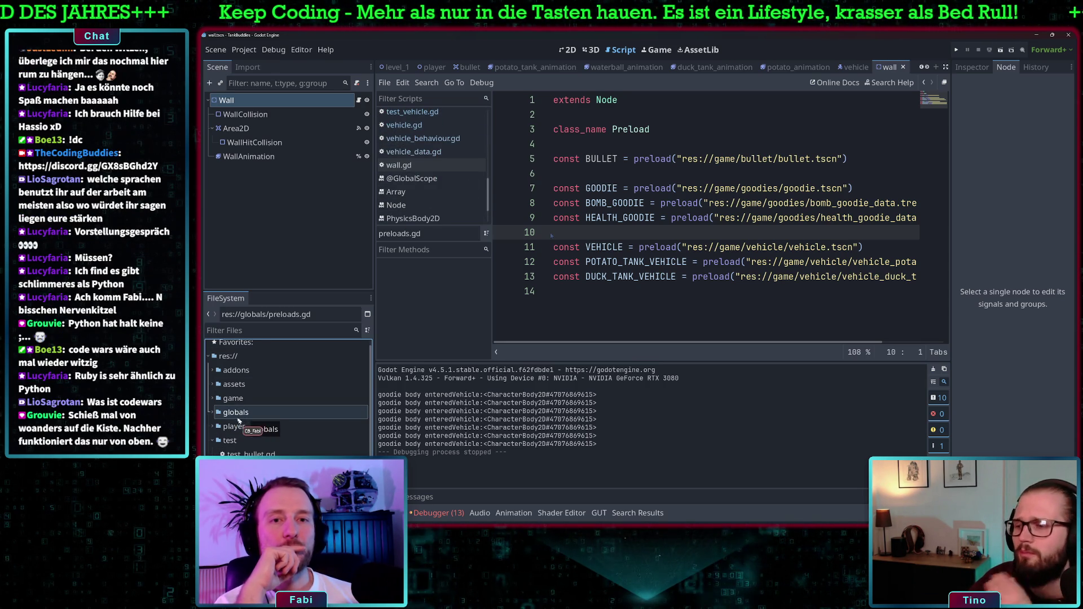
pyautogui.click(213, 413)
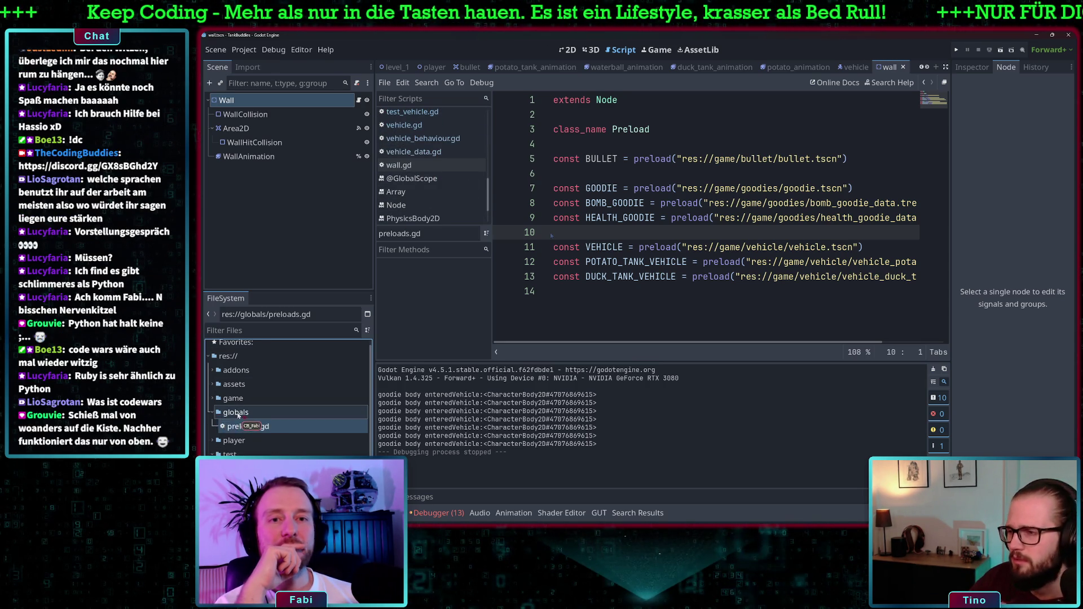
pyautogui.rightClick(237, 412)
pyautogui.moveTo(306, 331)
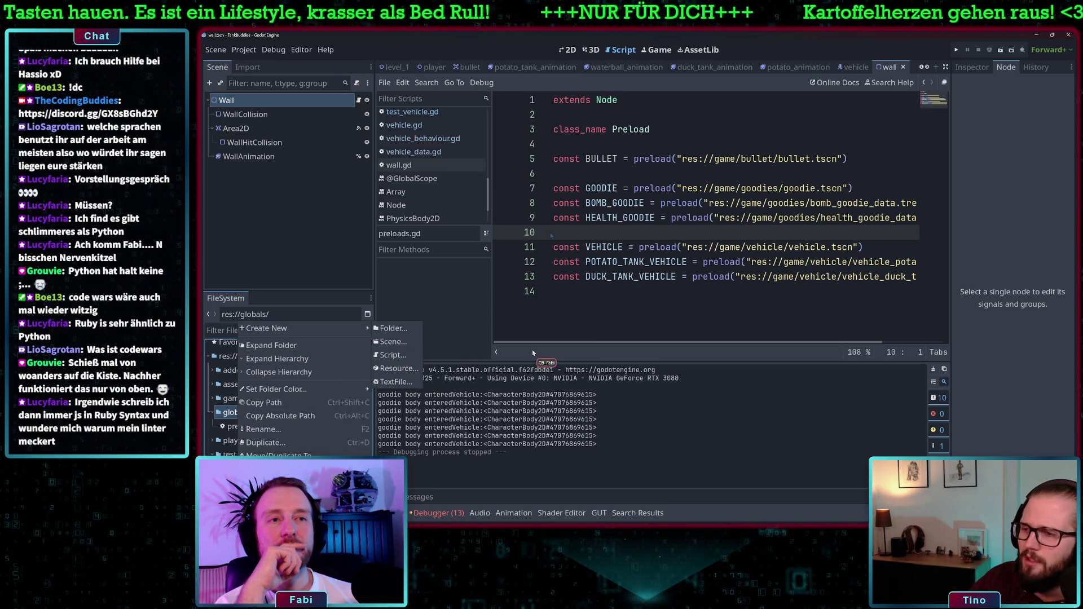
pyautogui.press('Escape')
pyautogui.hotkey('shift', 'Down')
pyautogui.hotkey('shift', 'Down')
pyautogui.hotkey('shift', 'Down')
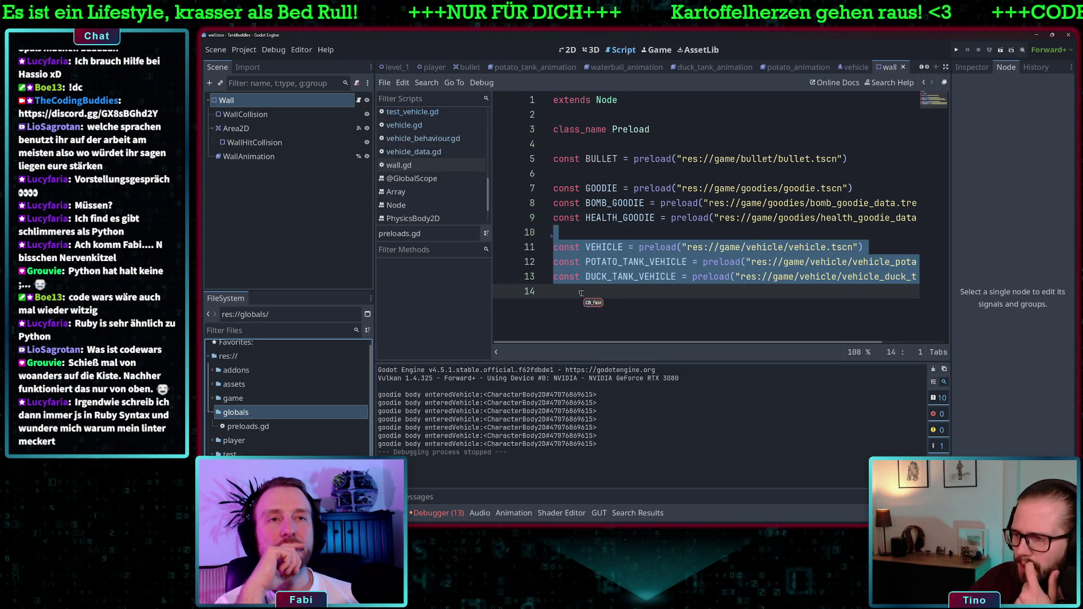
pyautogui.hotkey('shift', 'Up')
pyautogui.hotkey('shift', 'Up')
pyautogui.hotkey('shift', 'Up')
pyautogui.press('Up')
pyautogui.press('Up')
pyautogui.press('Up')
pyautogui.scroll(4, 423, 146)
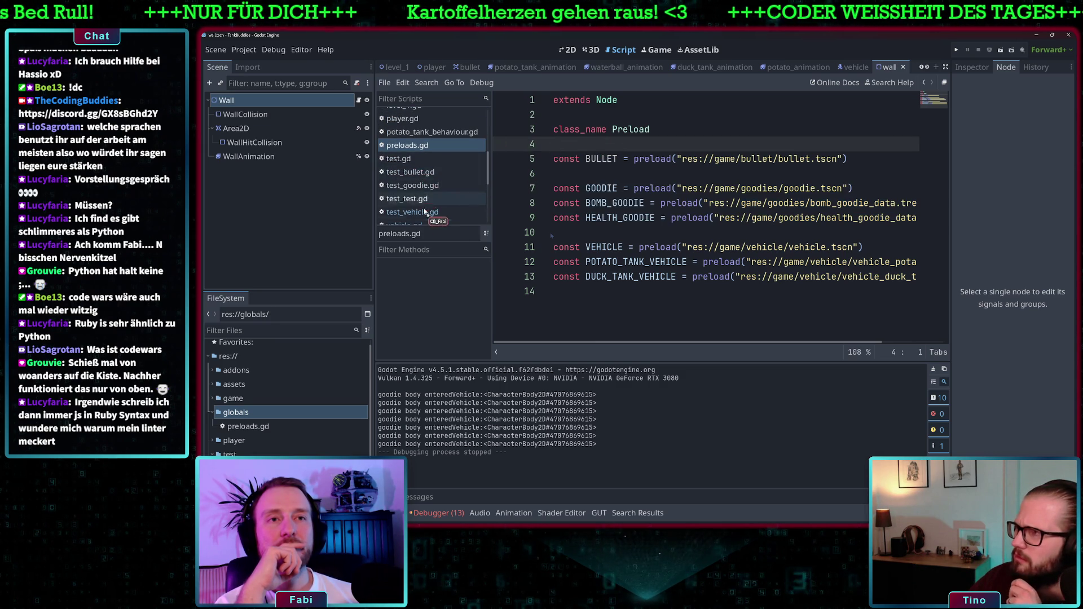
pyautogui.scroll(-3, 428, 197)
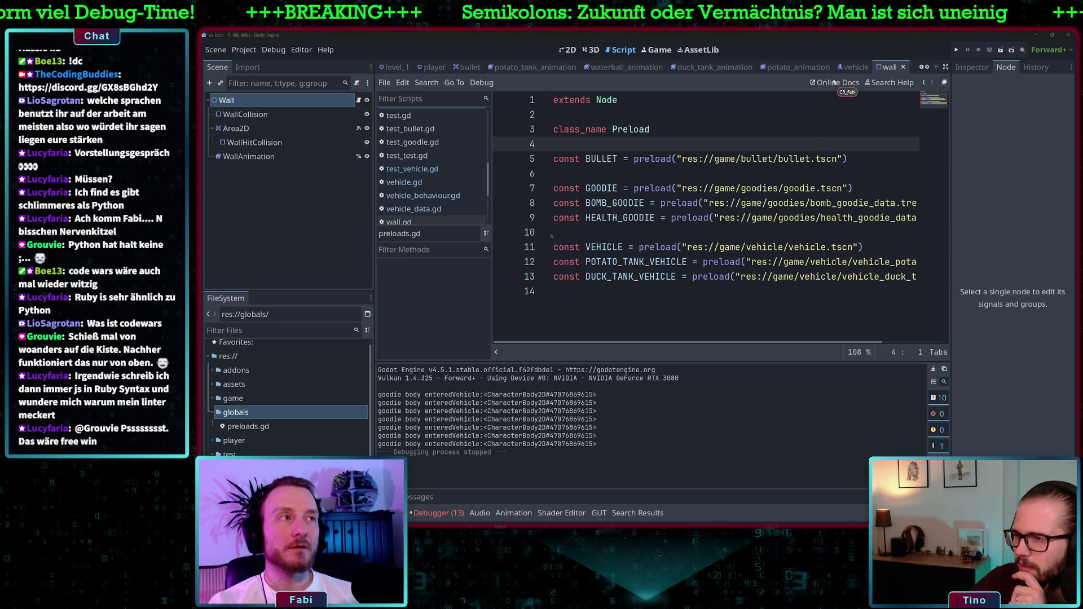
pyautogui.click(957, 50)
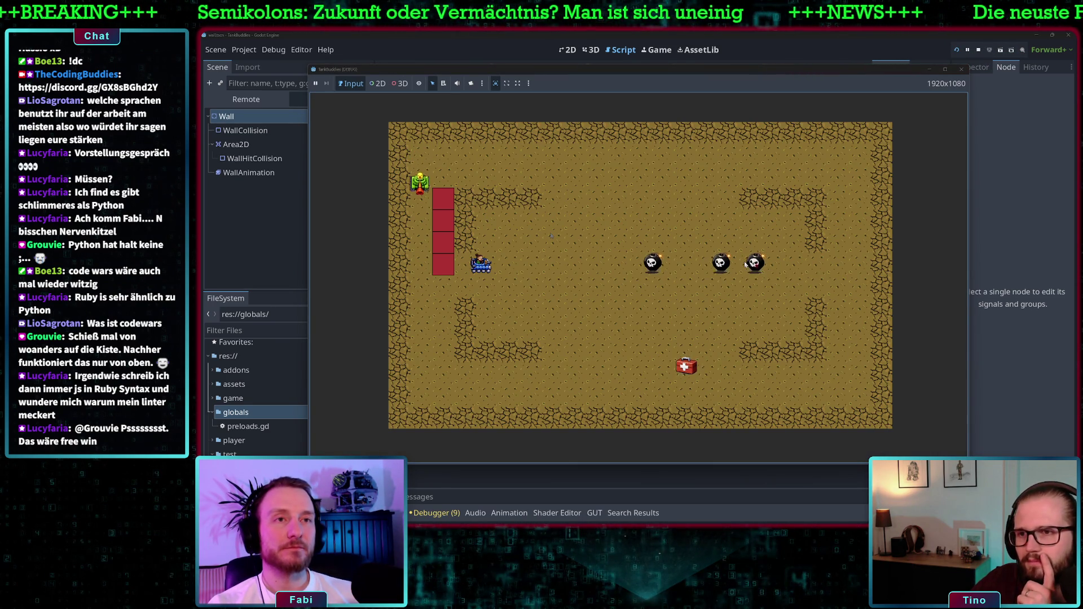
pyautogui.press('Down')
pyautogui.press('space')
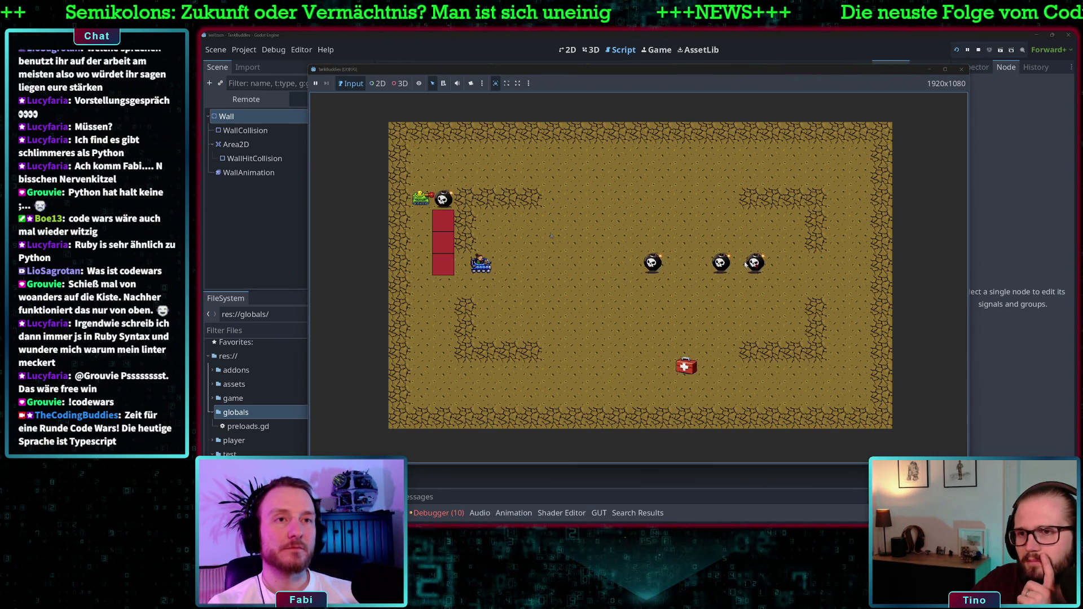
pyautogui.press('Down')
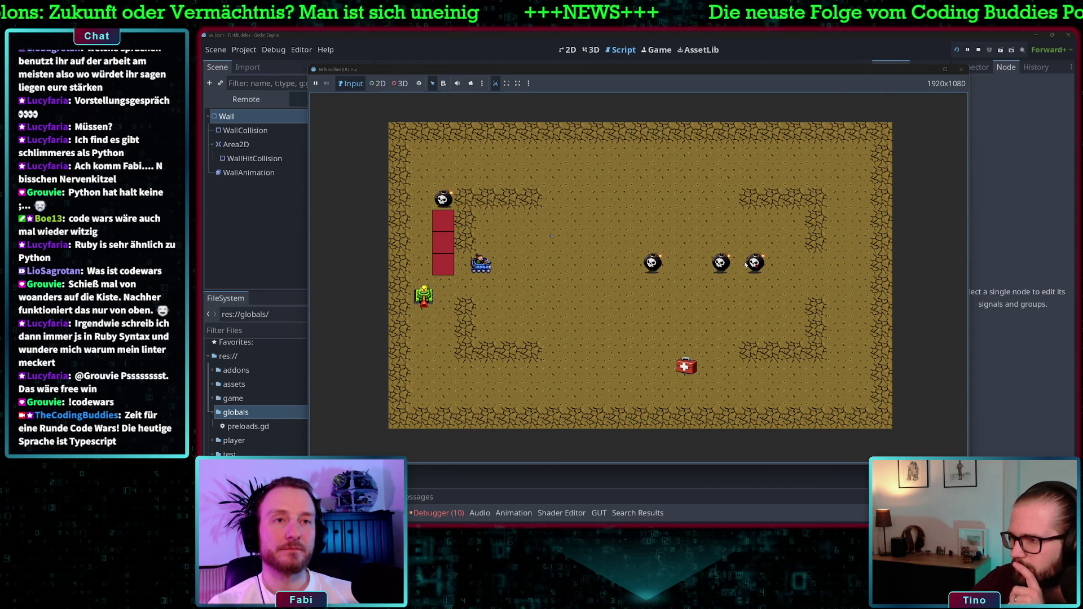
pyautogui.press('Right')
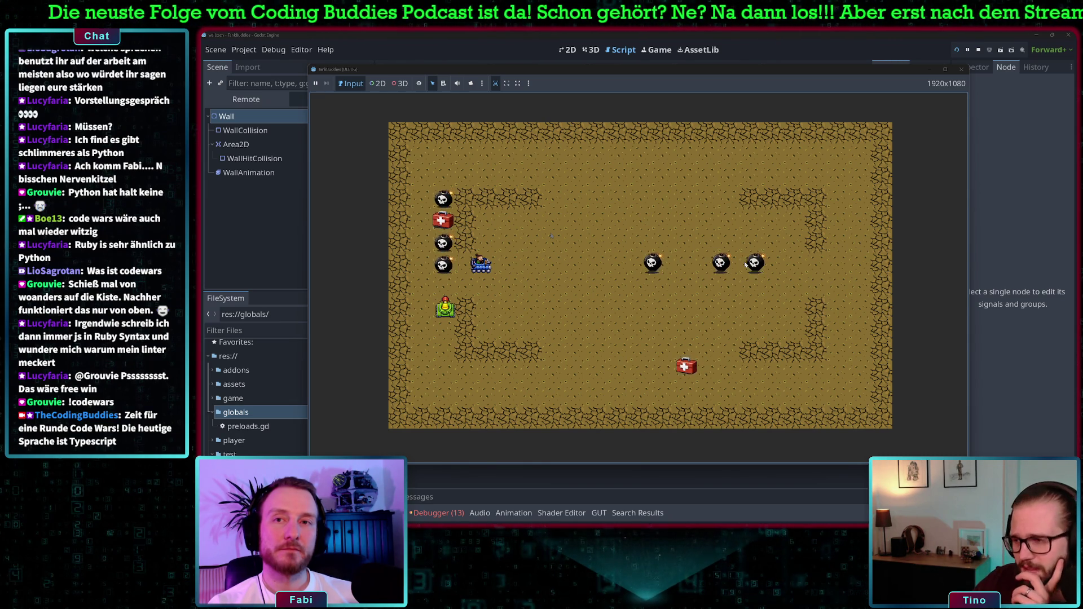
pyautogui.press('w')
pyautogui.press('a')
pyautogui.press('w')
pyautogui.press('w')
pyautogui.press('d')
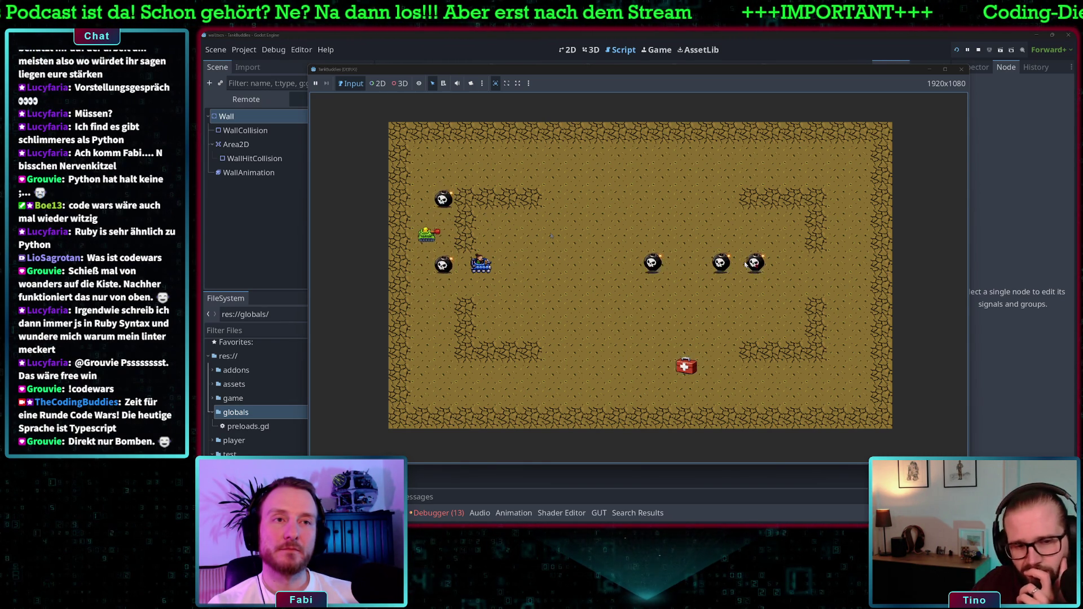
pyautogui.click(962, 69)
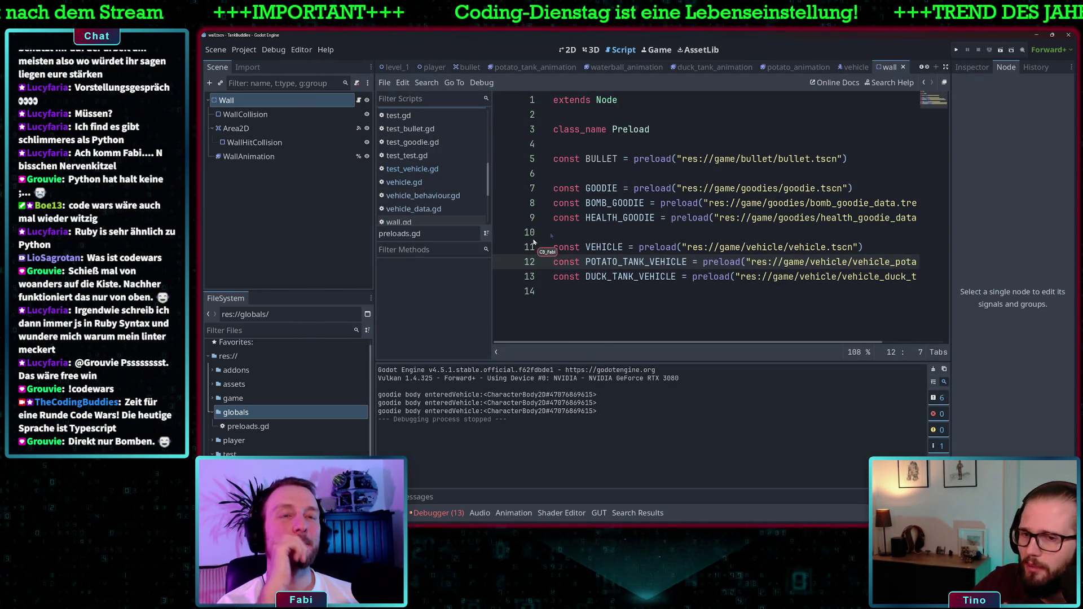
# Step: Open level_1.gd from the Filter Scripts list
pyautogui.scroll(5, 412, 145)
pyautogui.scroll(5, 413, 149)
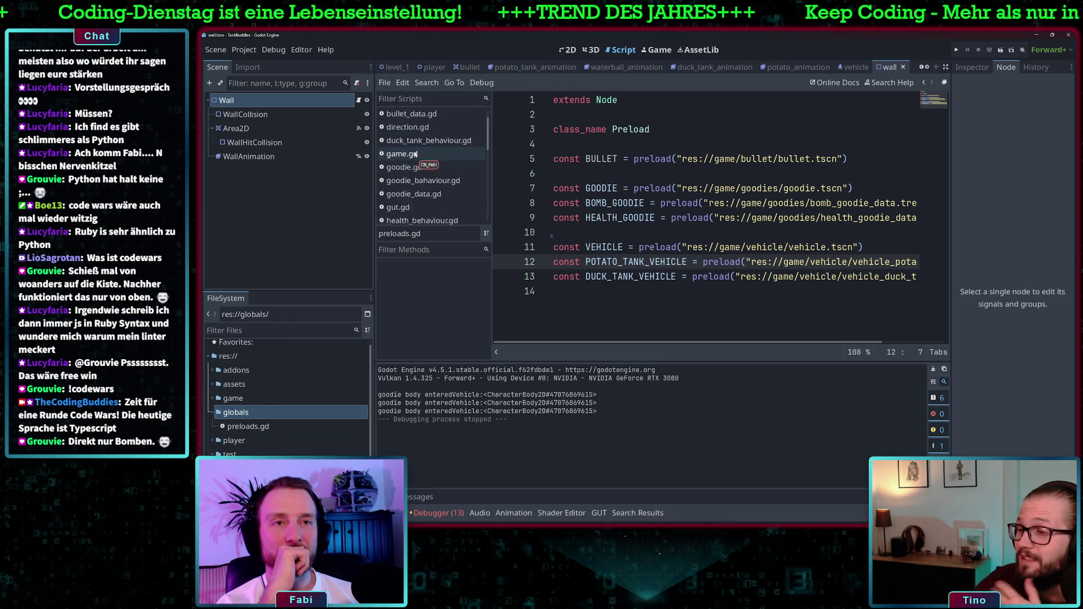
pyautogui.scroll(-3, 415, 154)
pyautogui.click(422, 162)
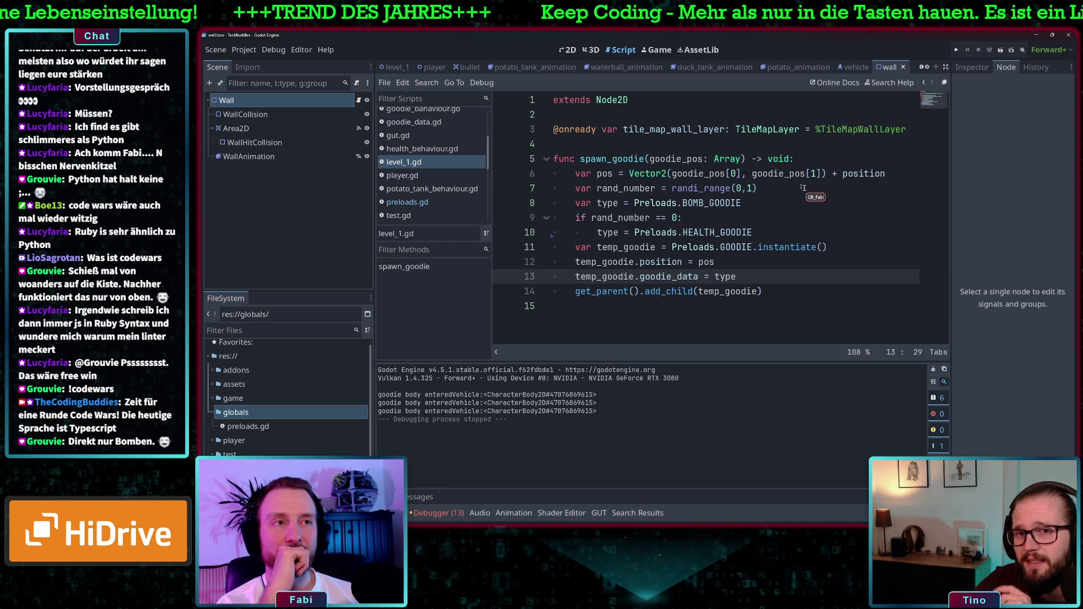
# Step: Step through spawn_goodie's lines, ending with the caret at the end of line 7
pyautogui.click(812, 159)
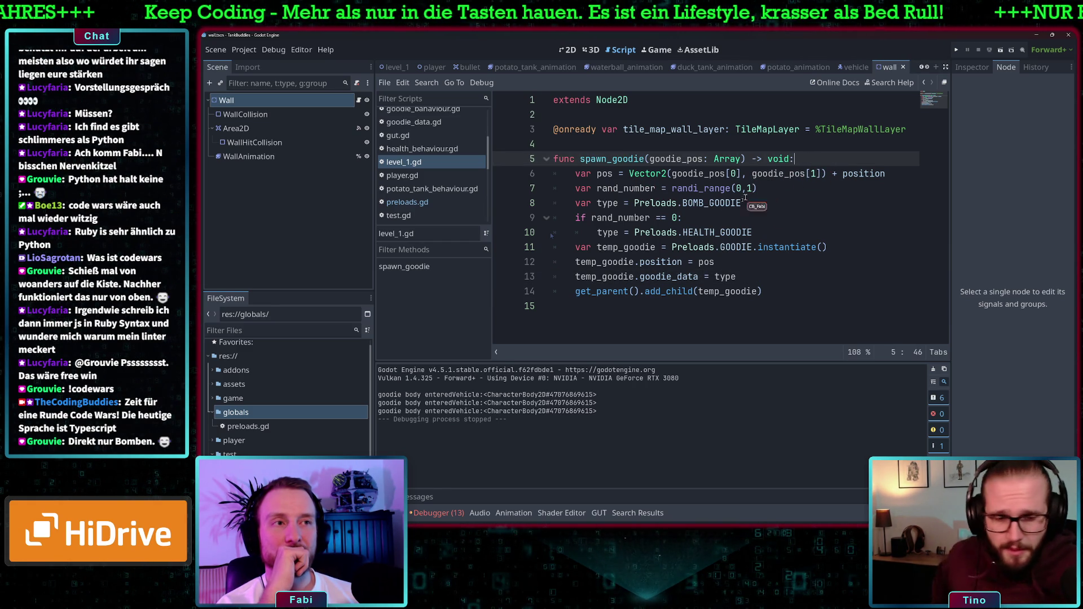
pyautogui.click(844, 249)
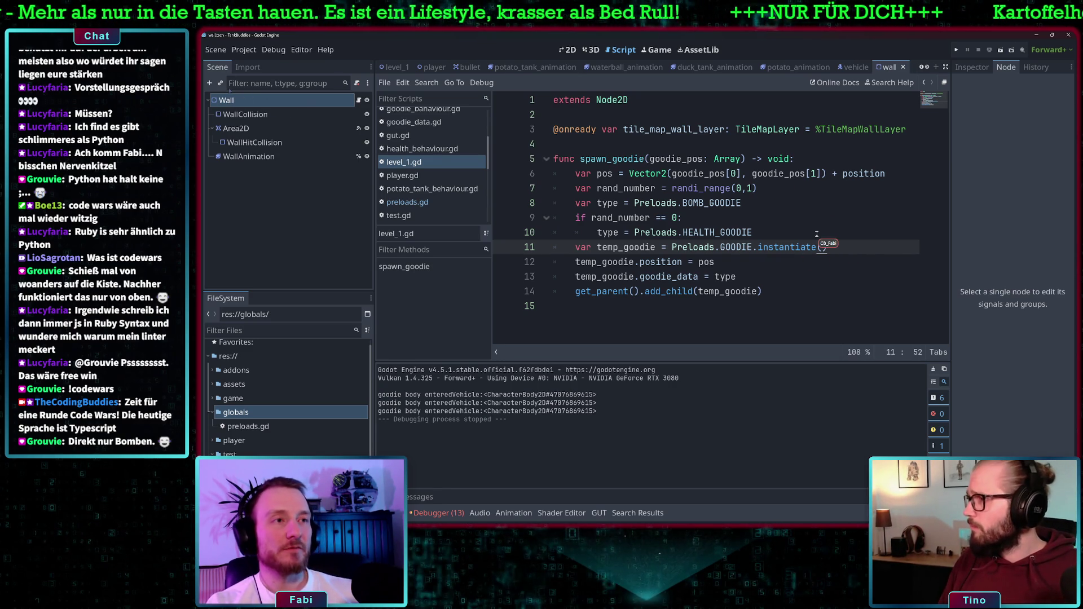
pyautogui.click(744, 277)
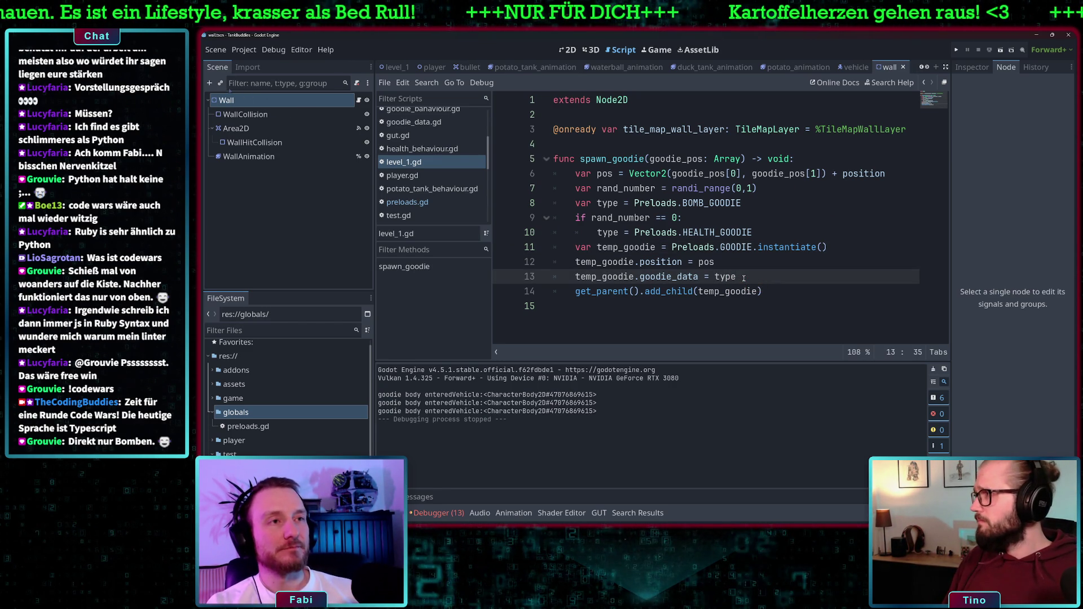
pyautogui.click(651, 221)
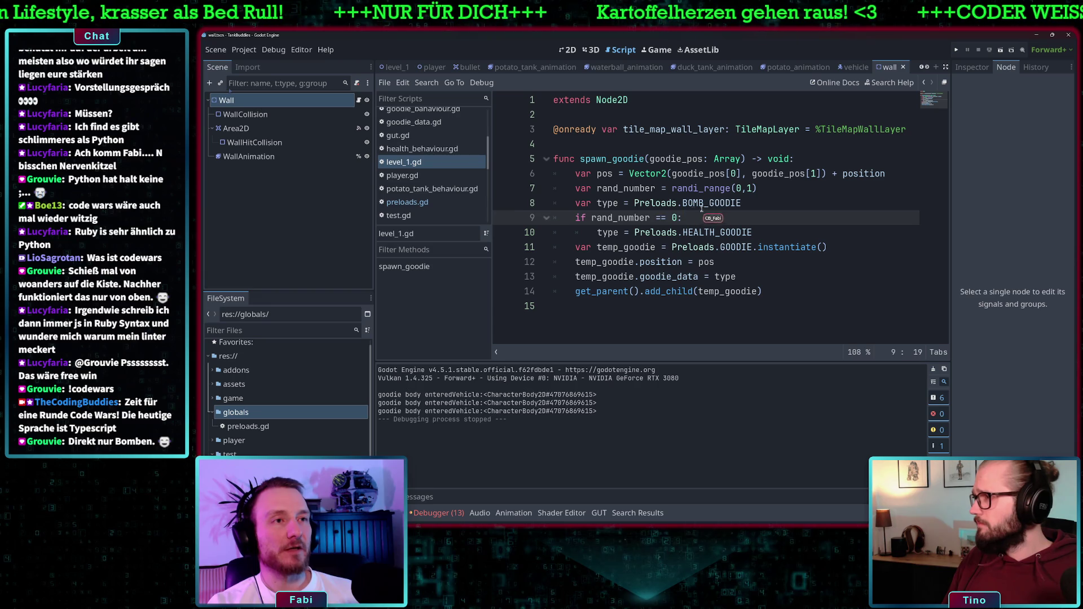
pyautogui.click(750, 204)
pyautogui.click(774, 192)
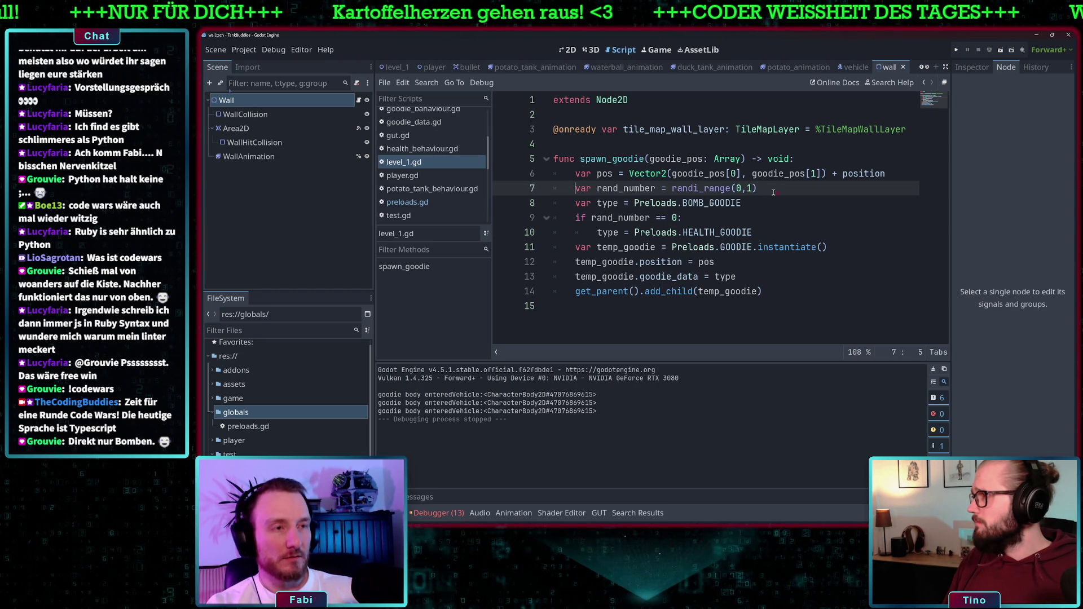
# Step: Insert a line above randi_range reading '# Todo: Spawner, der das Goodie spawnen balanced'
pyautogui.hotkey('ctrl', 'shift', 'Return')
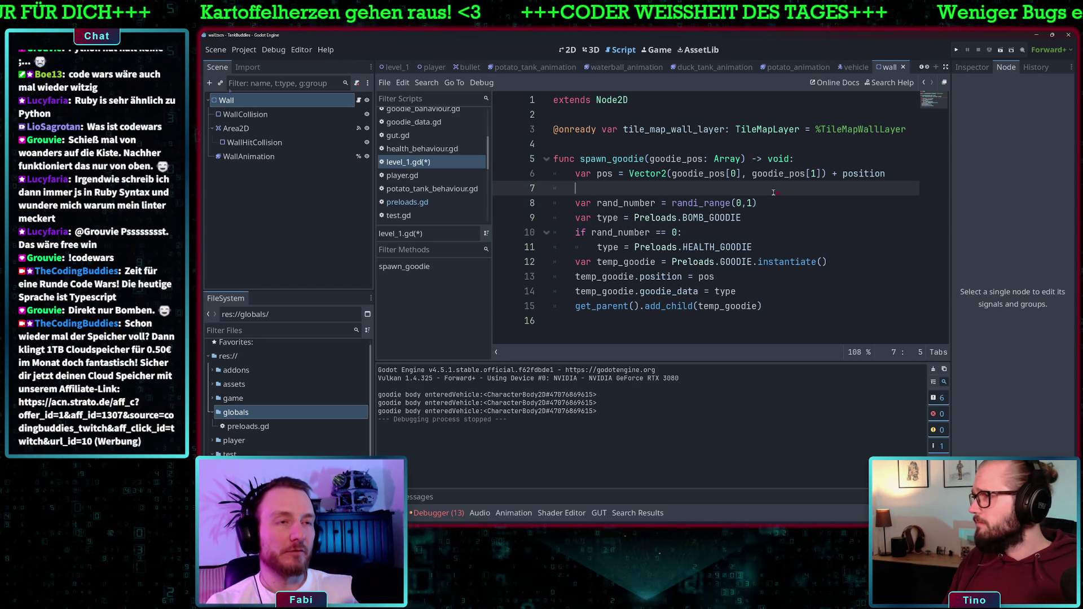
pyautogui.hotkey('ctrl', 'space')
pyautogui.press('Escape')
pyautogui.write('#')
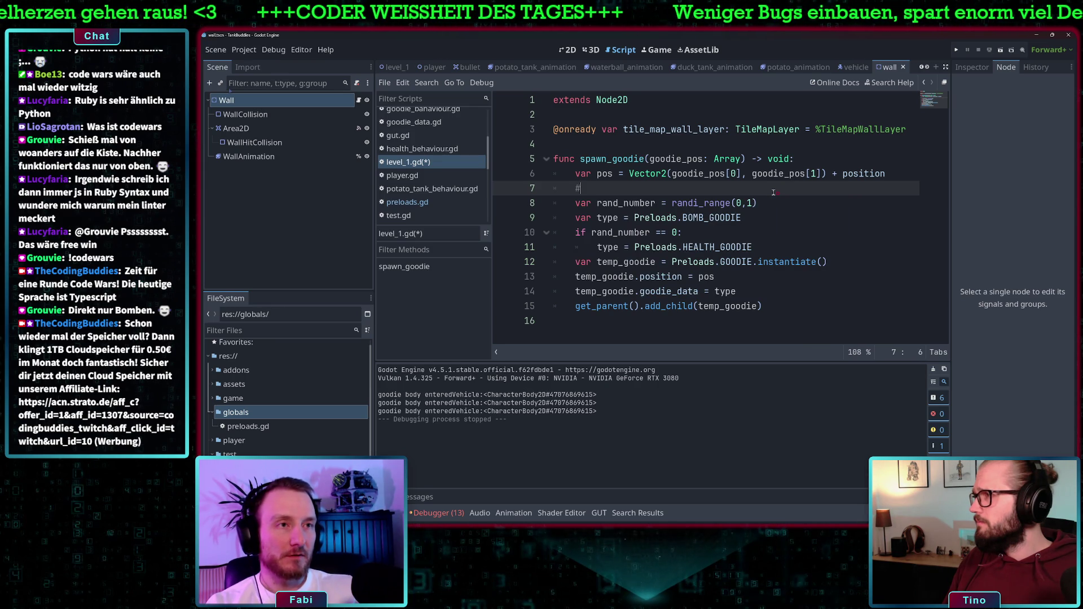
pyautogui.write(' Spaw')
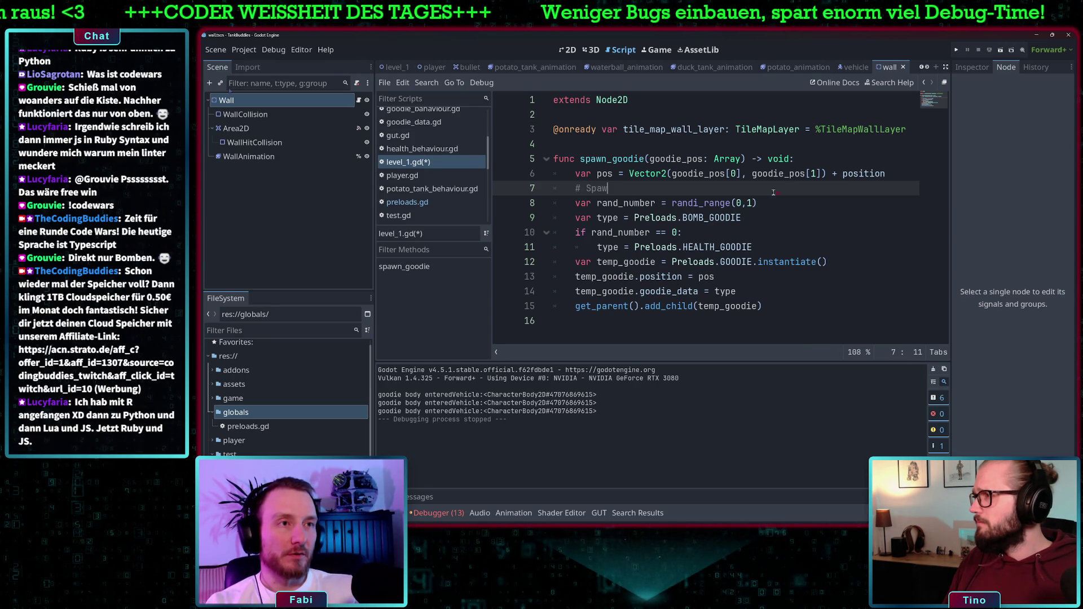
pyautogui.write('nerder')
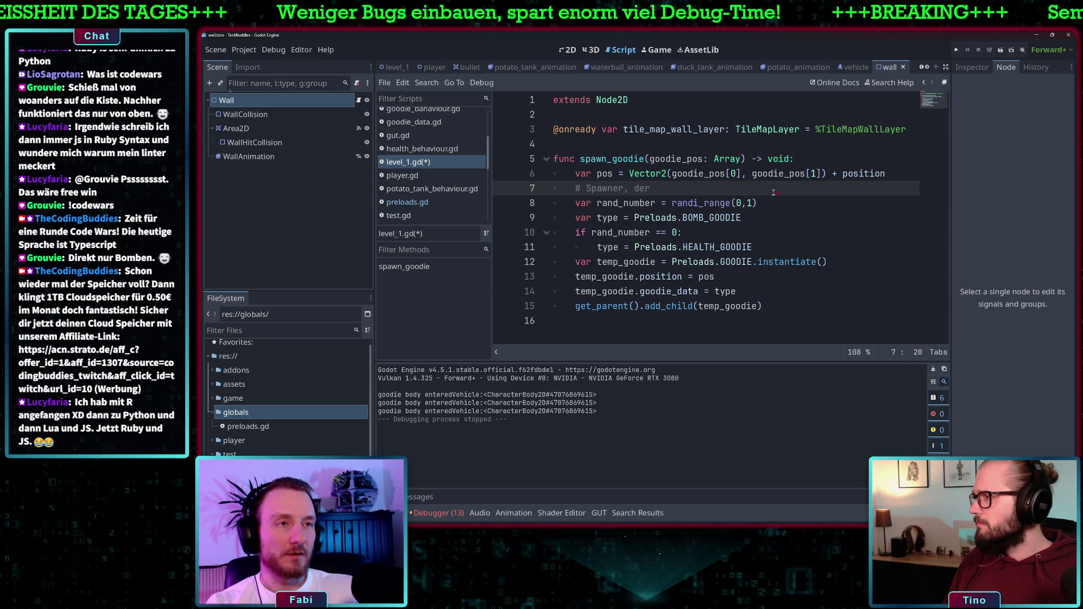
pyautogui.write('das Goodie')
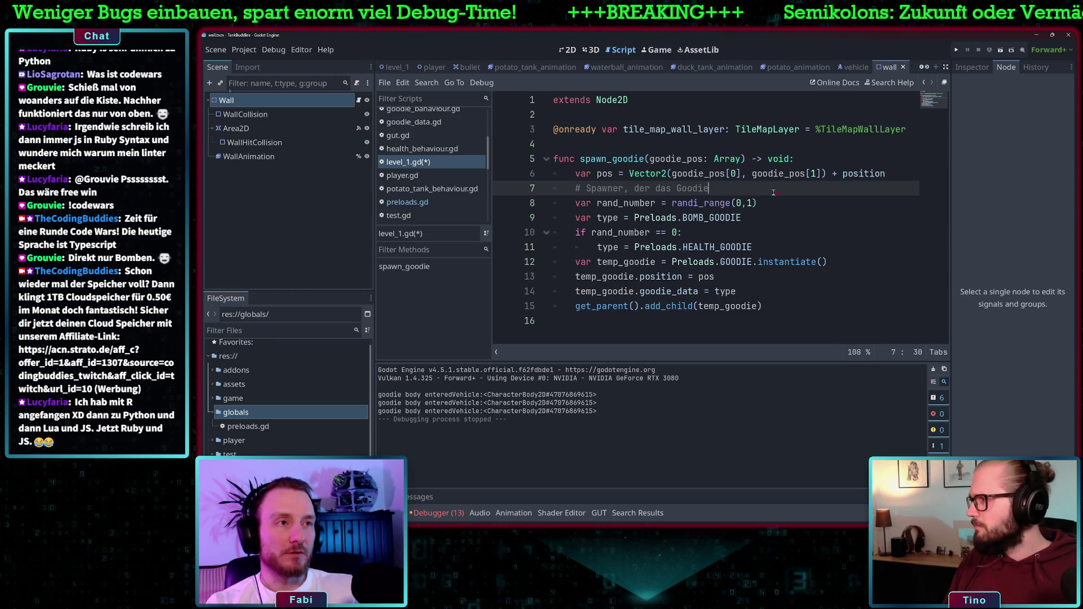
pyautogui.write('balanced')
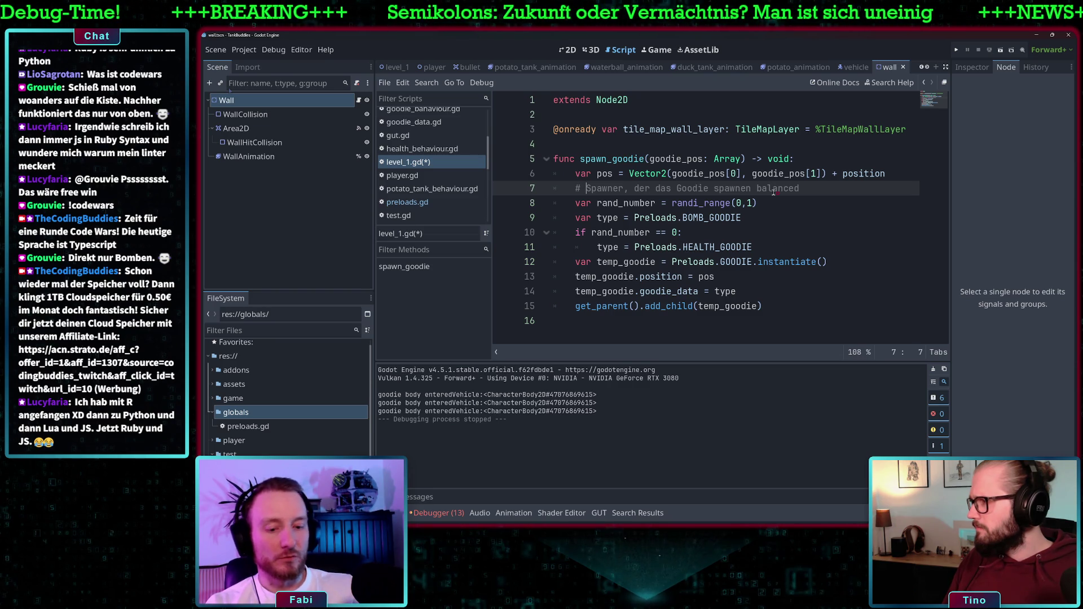
pyautogui.write('Todo:')
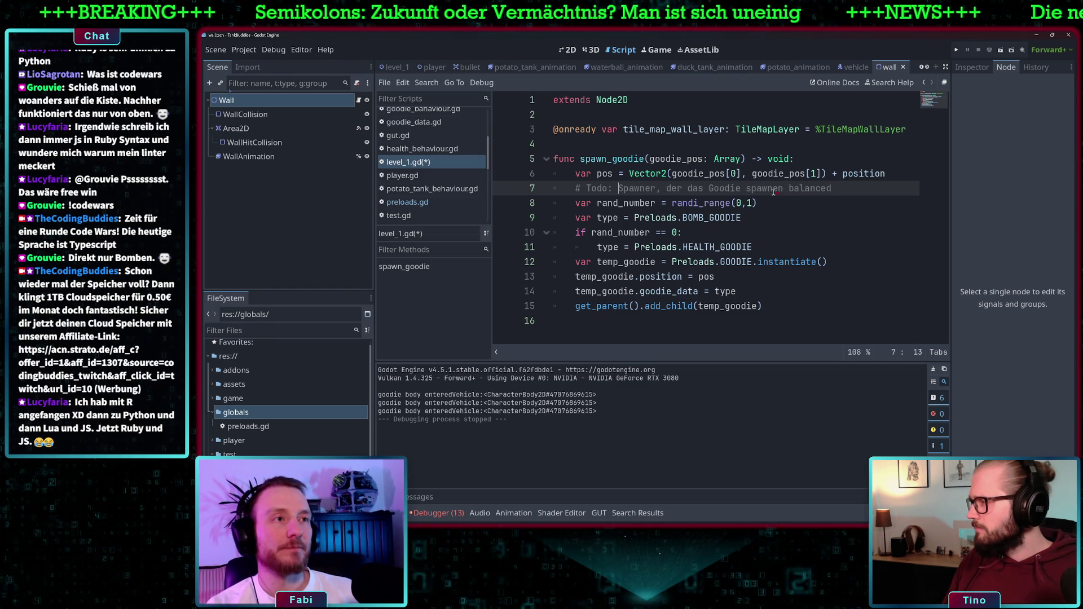
pyautogui.click(846, 191)
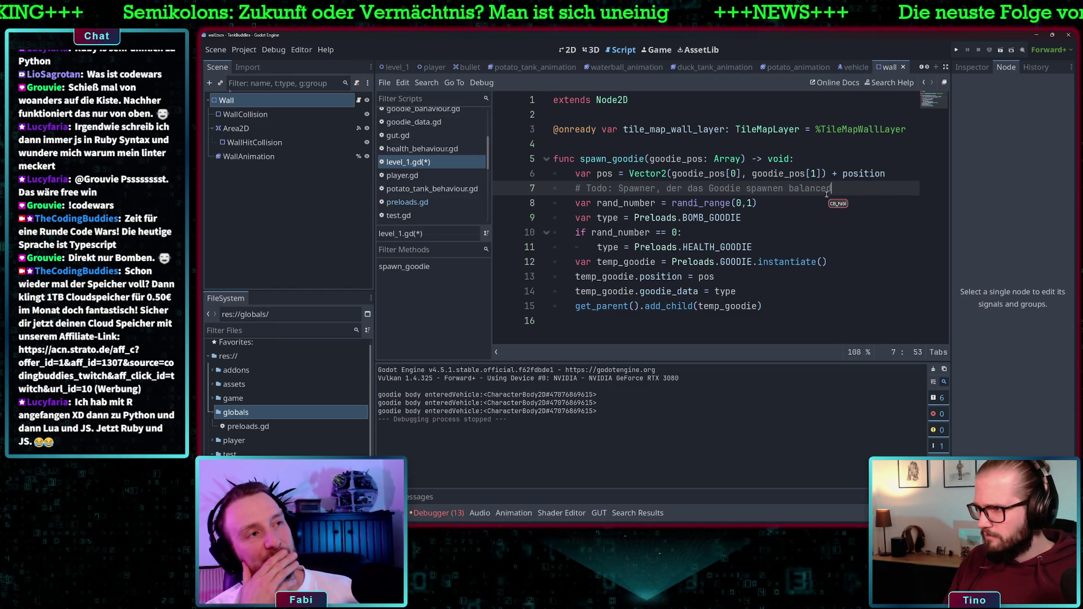
pyautogui.moveTo(832, 190); pyautogui.dragTo(576, 189)
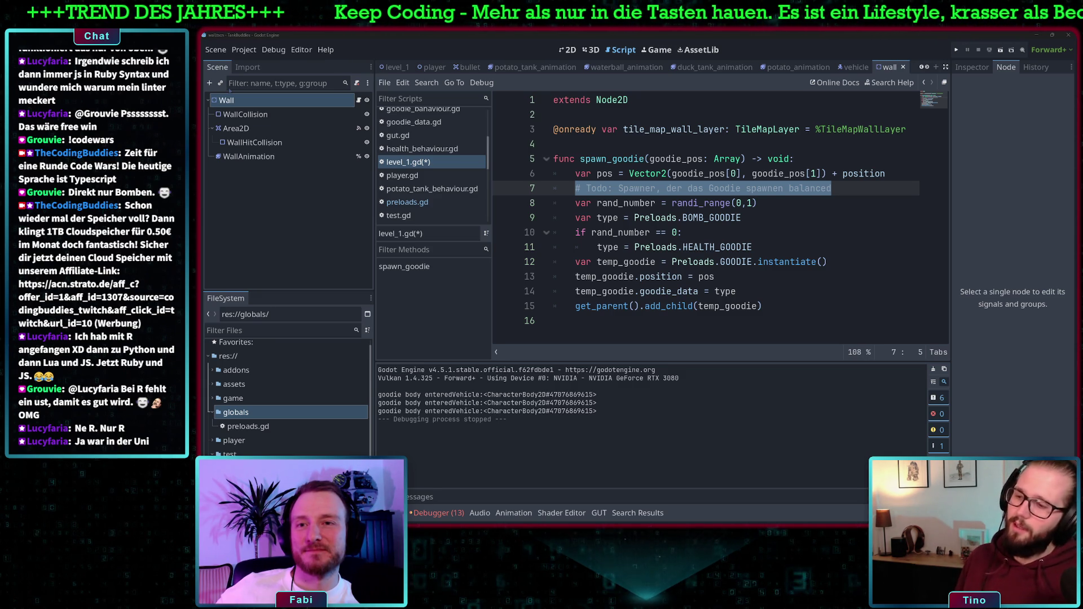
pyautogui.click(838, 190)
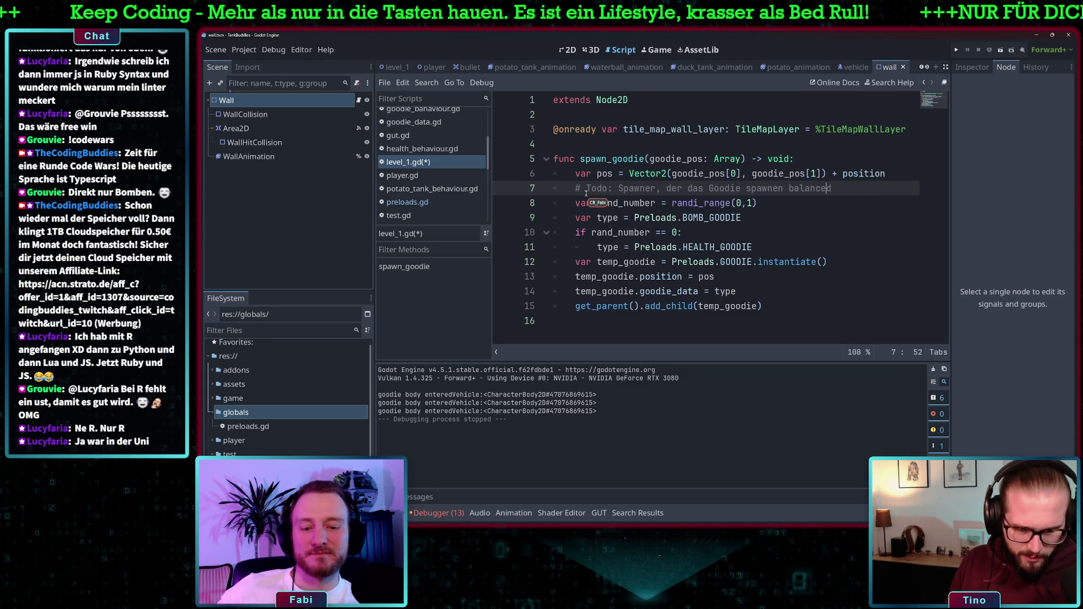